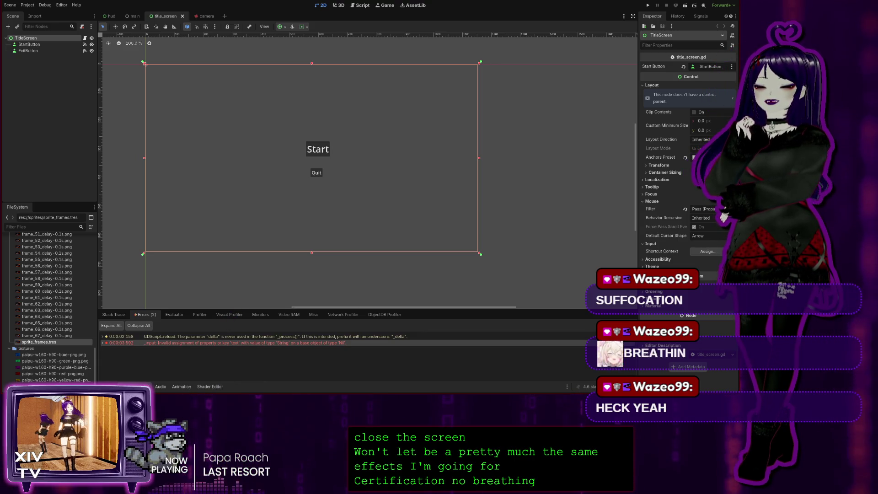
Leave the title screen canvas and bring up pats.gd in the Script workspace
left_click(339, 5)
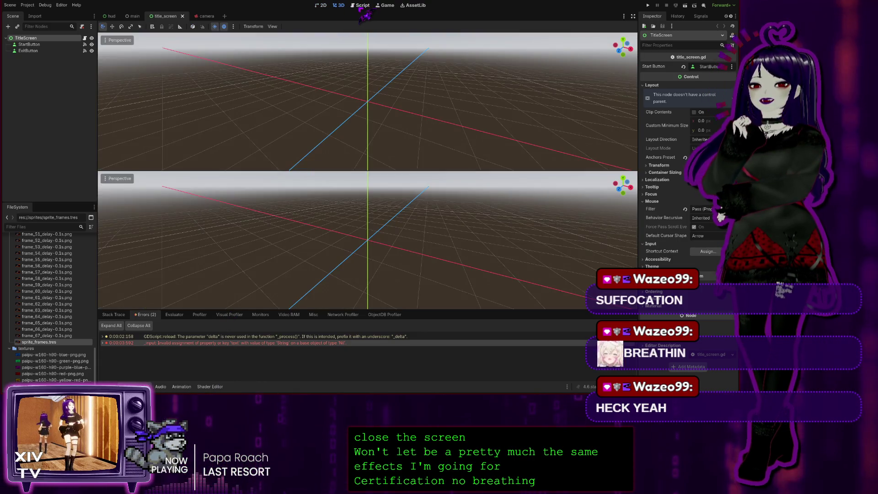
left_click(362, 5)
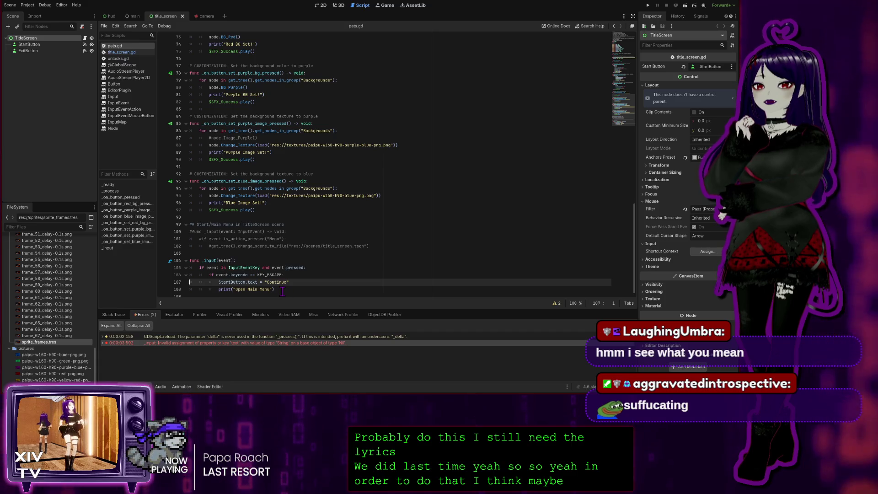
Comment out the _input function on lines 104–108 of pats.gd, then switch to title_screen.gd
mouse_move(281, 291)
left_mouse_down()
mouse_move(206, 281)
mouse_move(165, 263)
left_mouse_up()
key("ctrl+k")
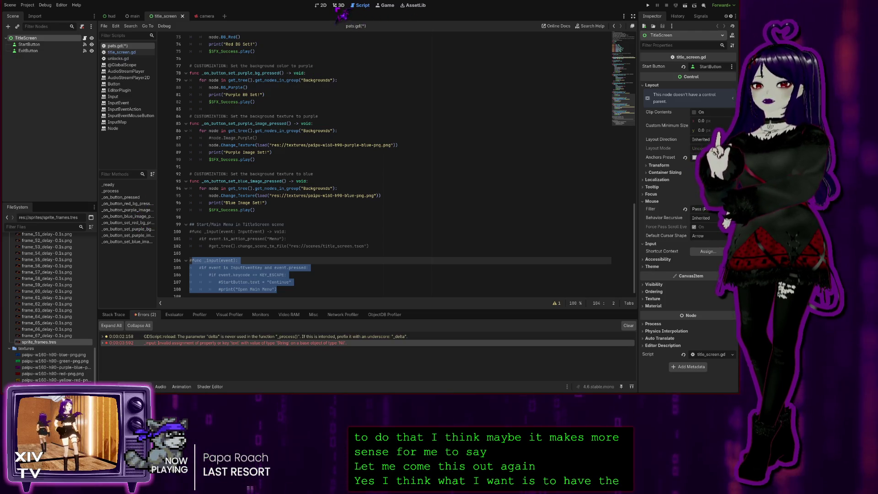
left_click(132, 53)
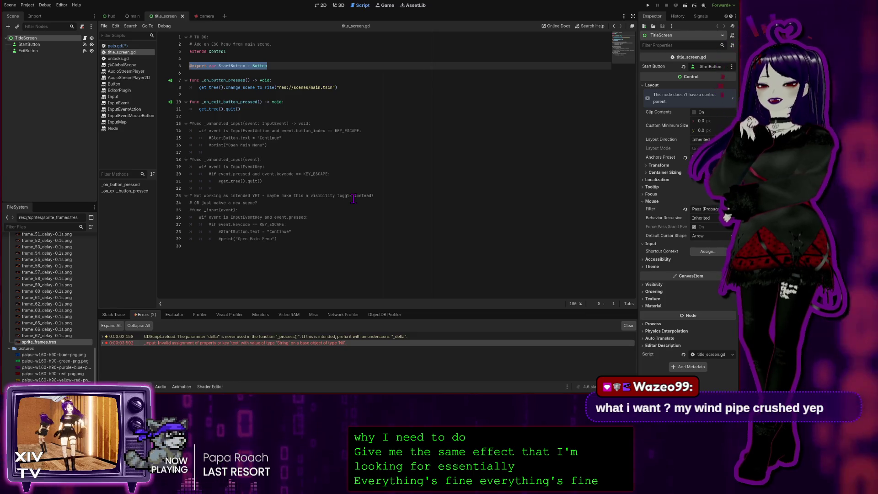
Look over lines 30 and 18 of title_screen.gd, then return to pats.gd at line 104
left_click(237, 247)
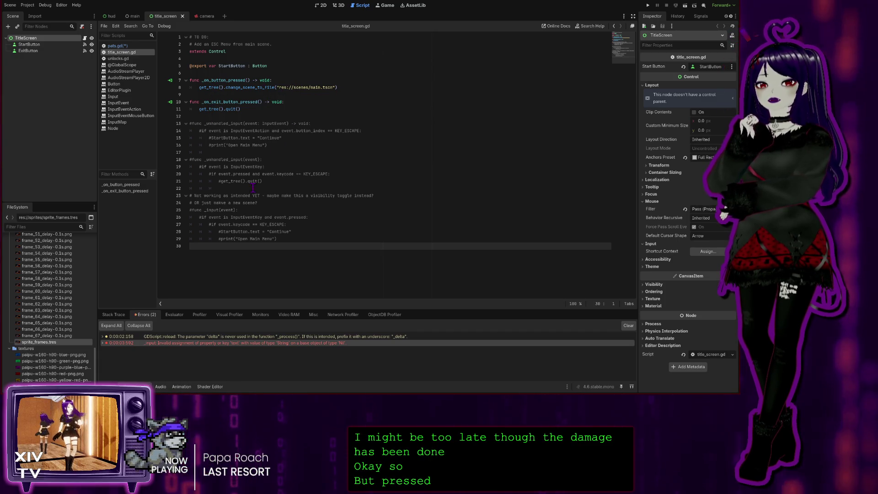
left_click(275, 160)
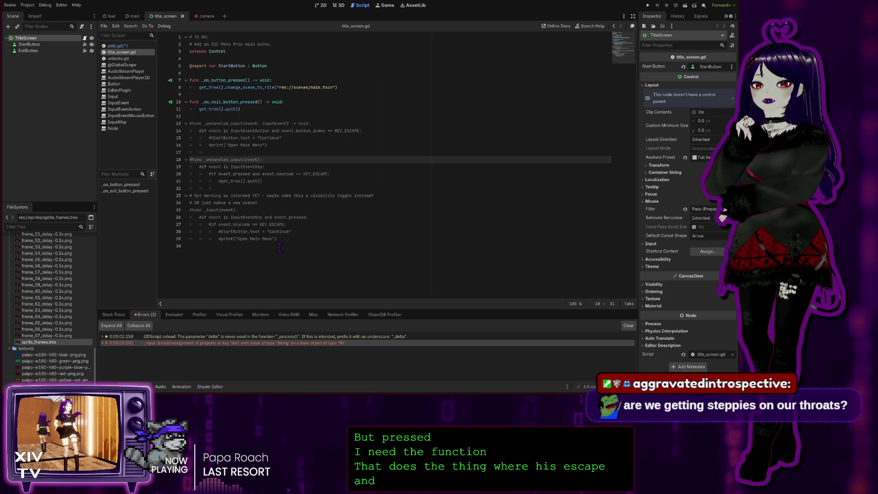
left_click(120, 46)
left_click(278, 259)
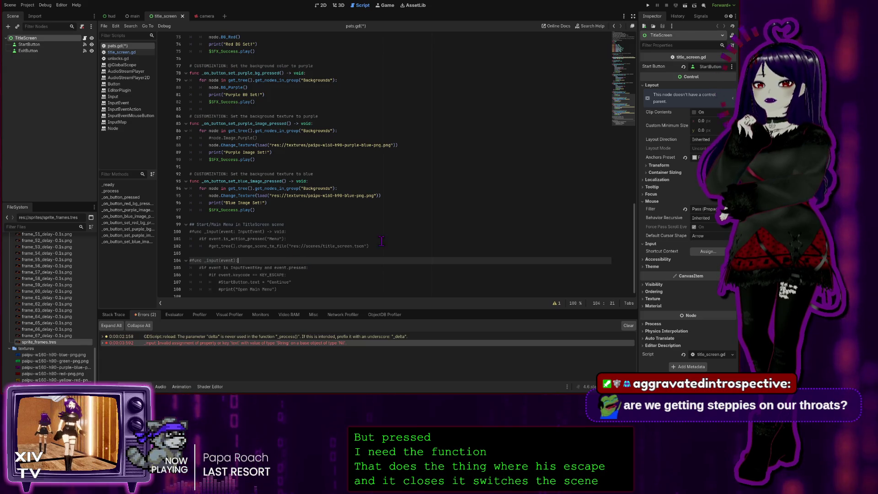
Copy the commented _input function on lines 100–102 of pats.gd and place the caret on line 30 of title_screen.gd
left_click(374, 246)
mouse_move(374, 245)
left_mouse_down()
mouse_move(215, 246)
mouse_move(160, 227)
left_mouse_up()
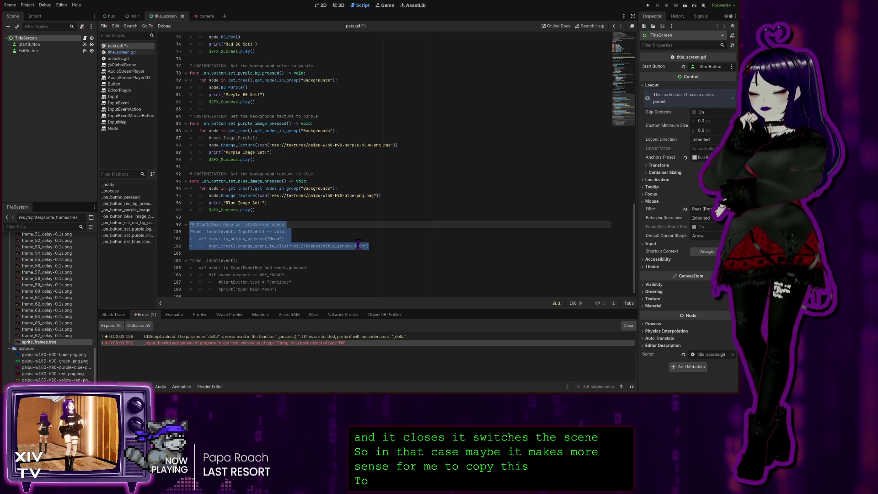
left_click(381, 247)
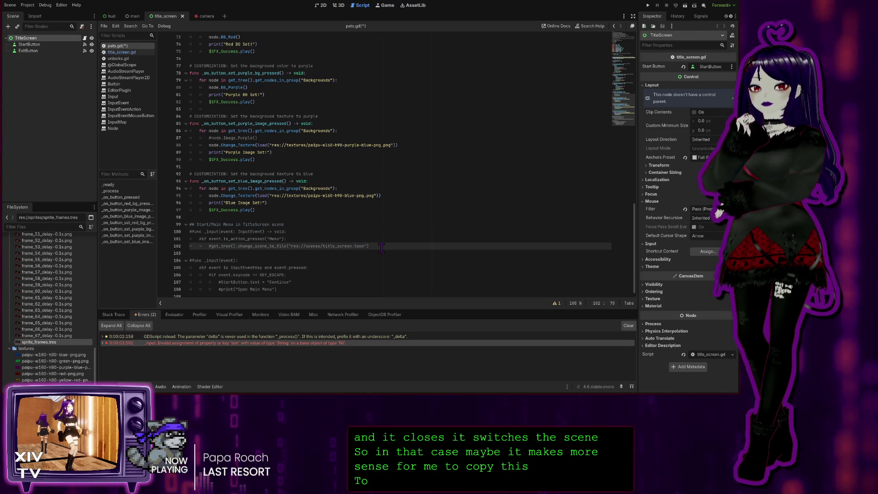
left_click_drag(380, 248, 189, 232)
key("ctrl+c")
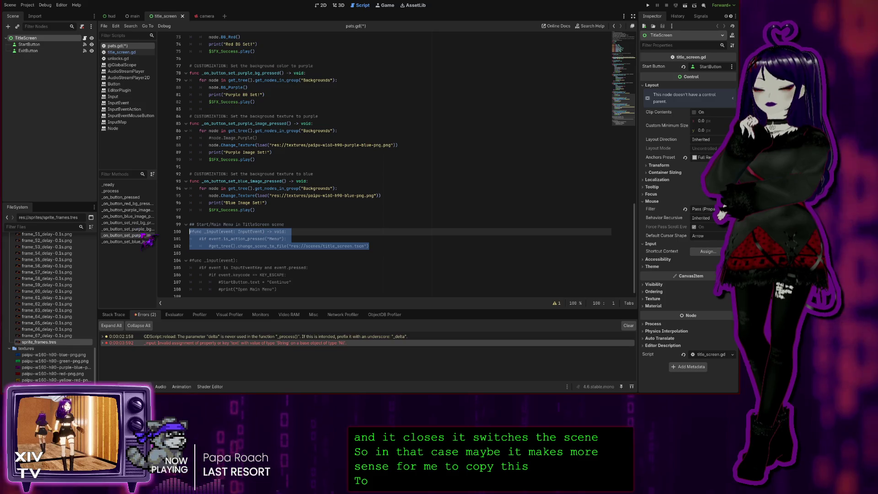
left_click(377, 217)
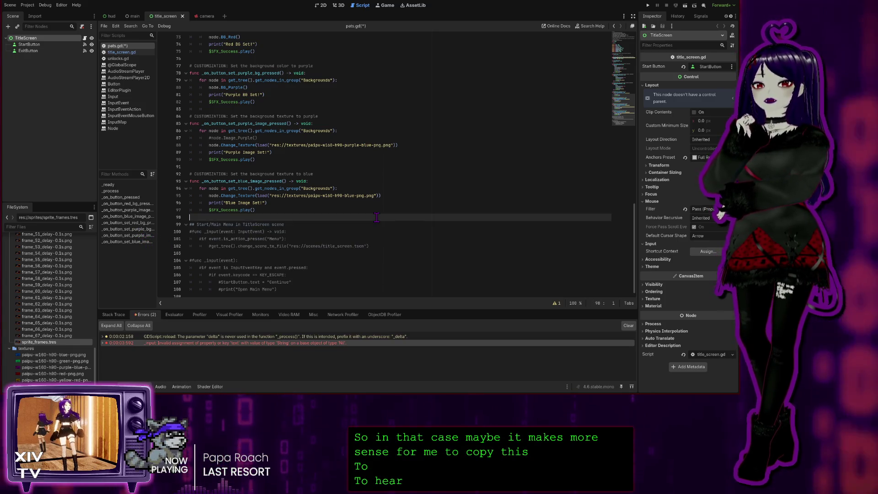
left_click(121, 52)
left_click(215, 252)
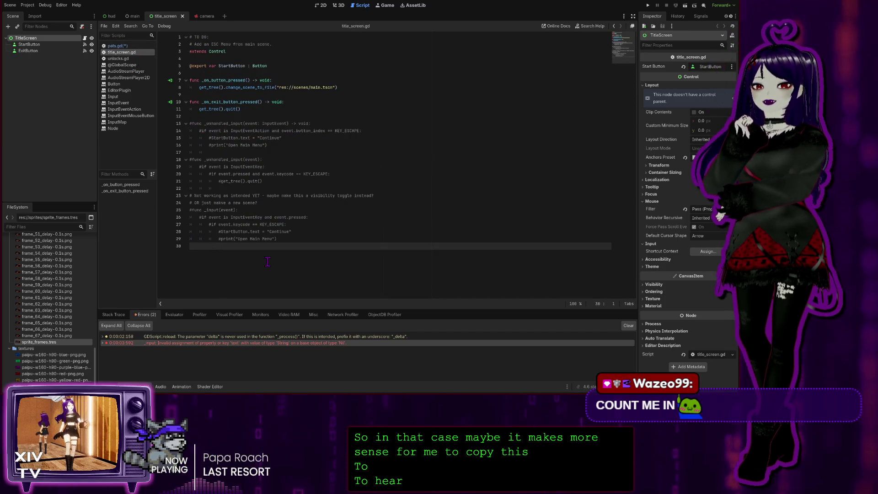
Paste the _input function after line 30 and uncomment it so Menu loads title_screen.tscn
key("ctrl+v")
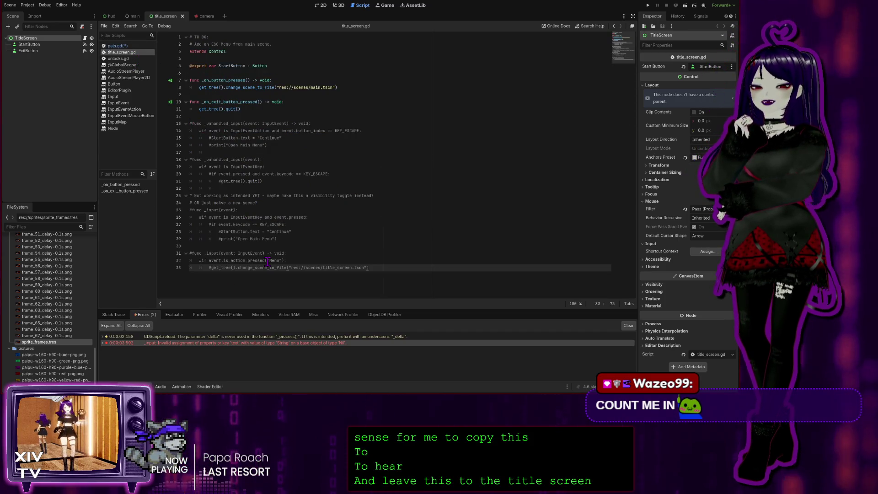
left_click(318, 252)
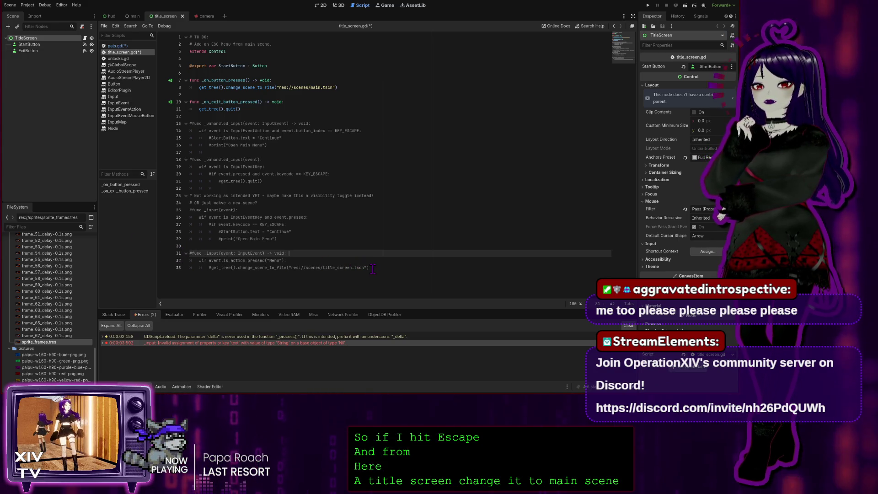
mouse_move(374, 270)
left_mouse_down()
mouse_move(192, 268)
mouse_move(140, 257)
left_mouse_up()
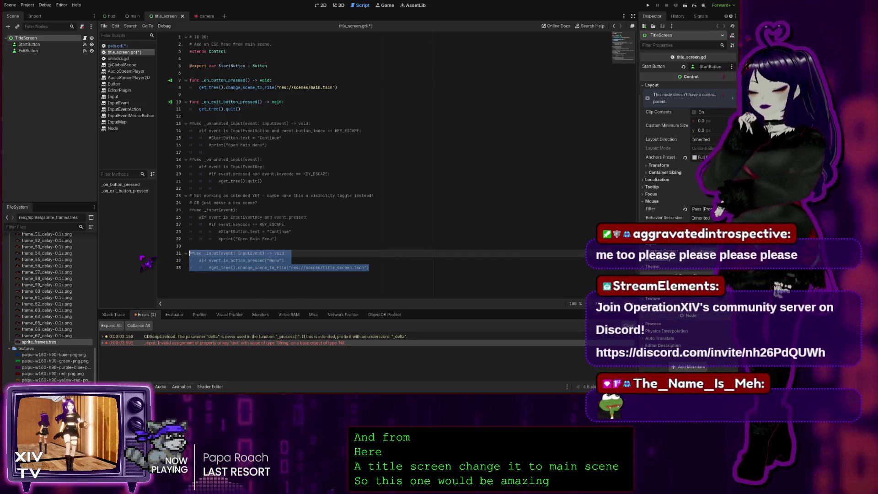
key("ctrl+k")
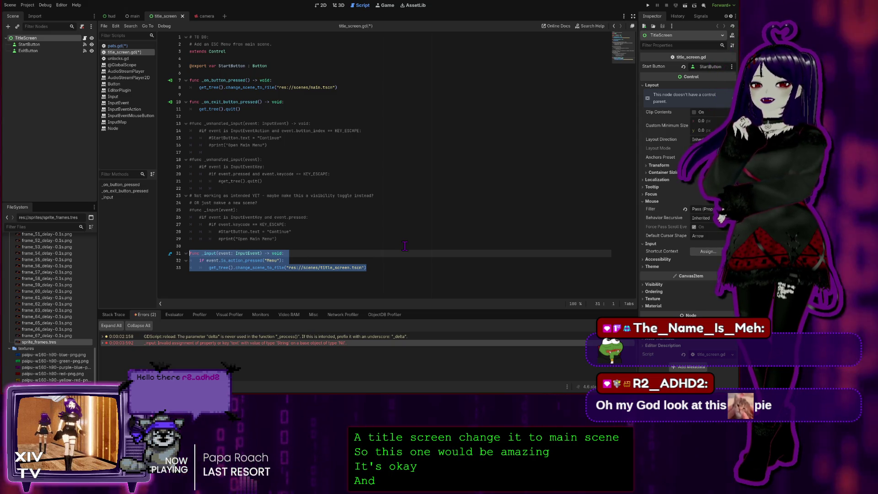
left_click(373, 268)
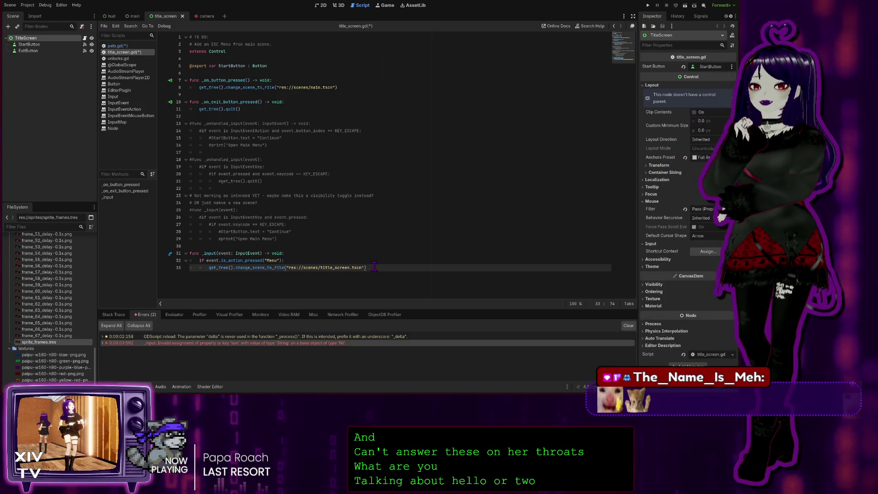
left_click(291, 258)
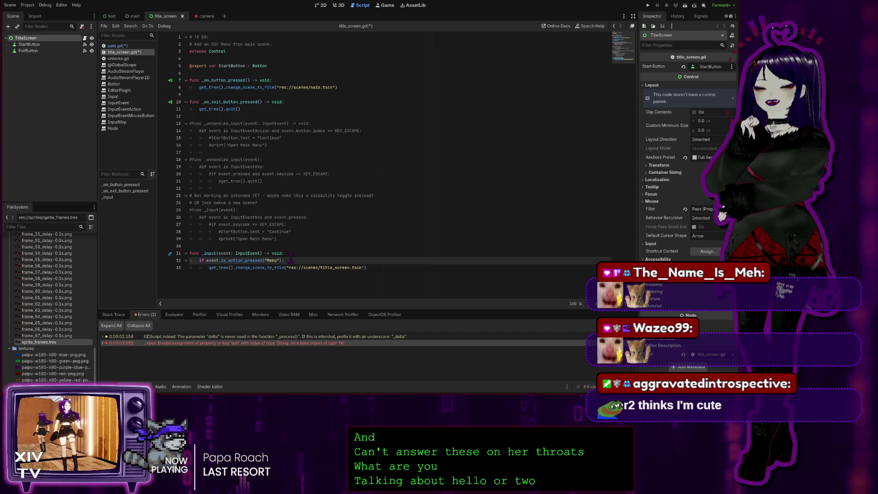
key("Up")
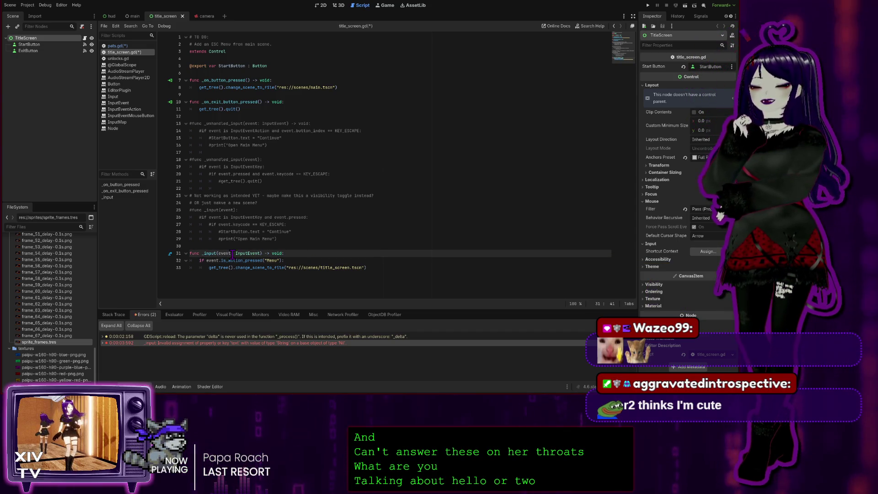
left_click(323, 259)
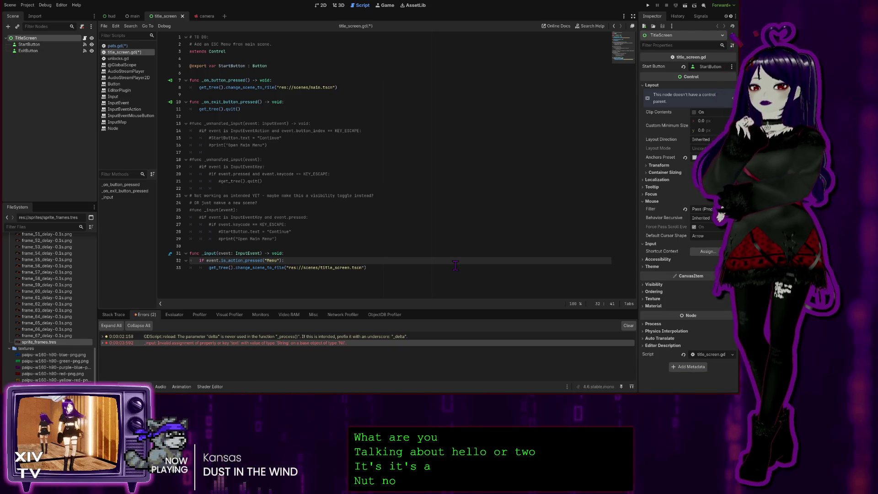
left_click(379, 270)
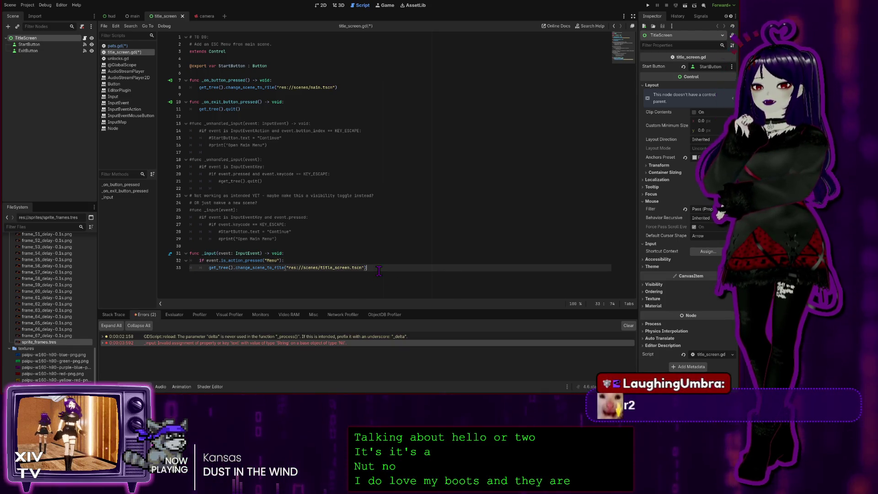
left_click(297, 260)
left_click(300, 255)
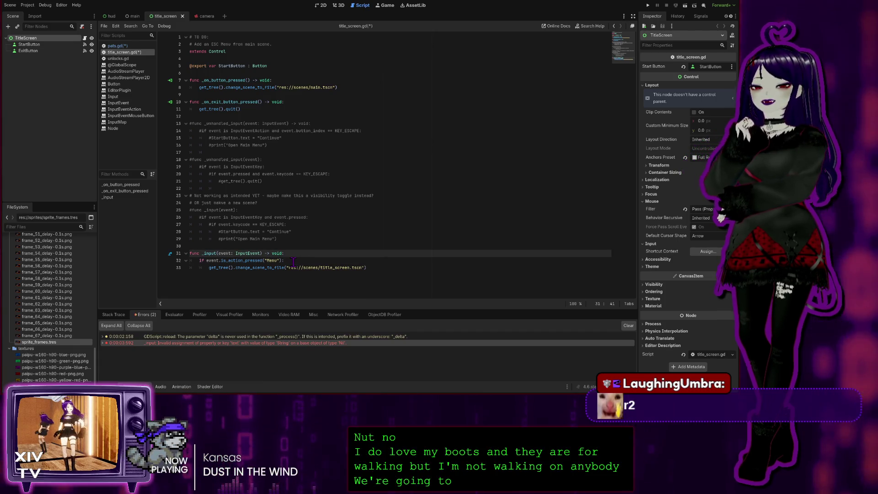
left_click(293, 261)
left_click(295, 255)
left_click(385, 267)
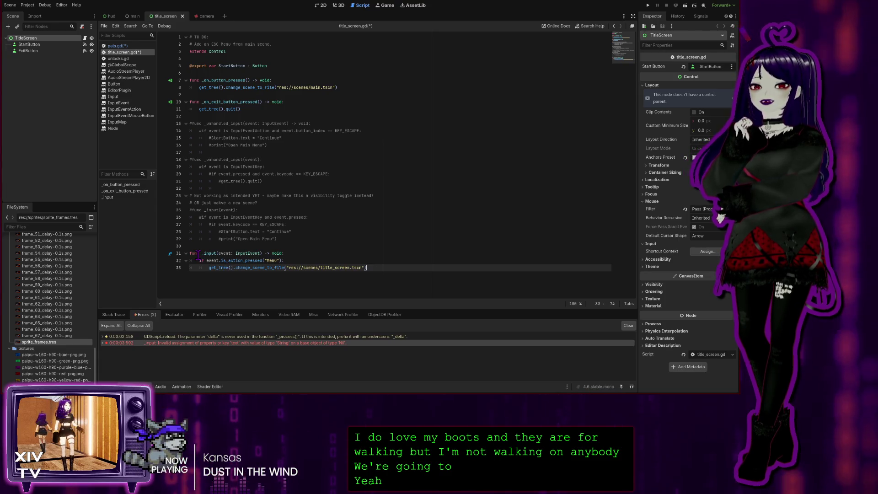
left_click(319, 253)
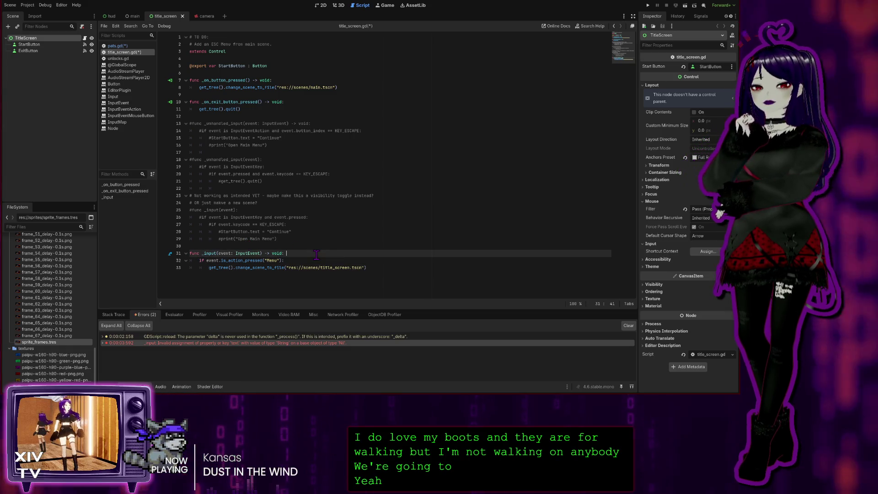
key("Down")
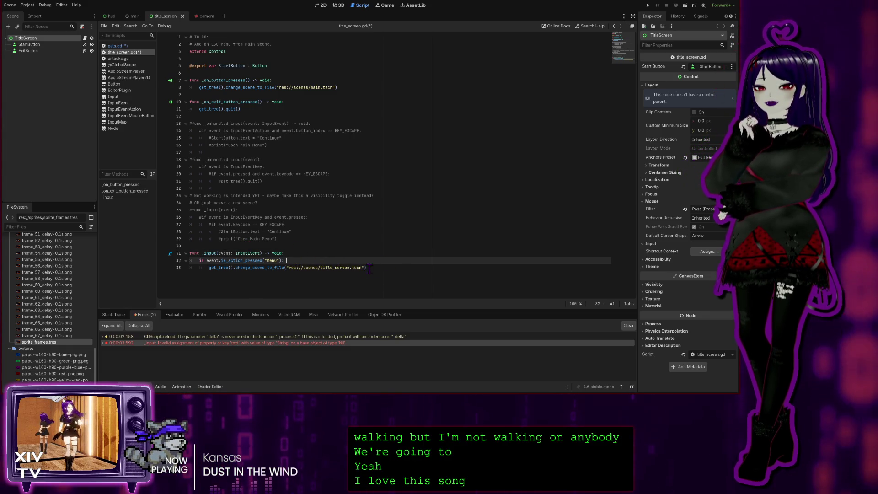
left_click(376, 267)
left_click(334, 259)
left_click(320, 253)
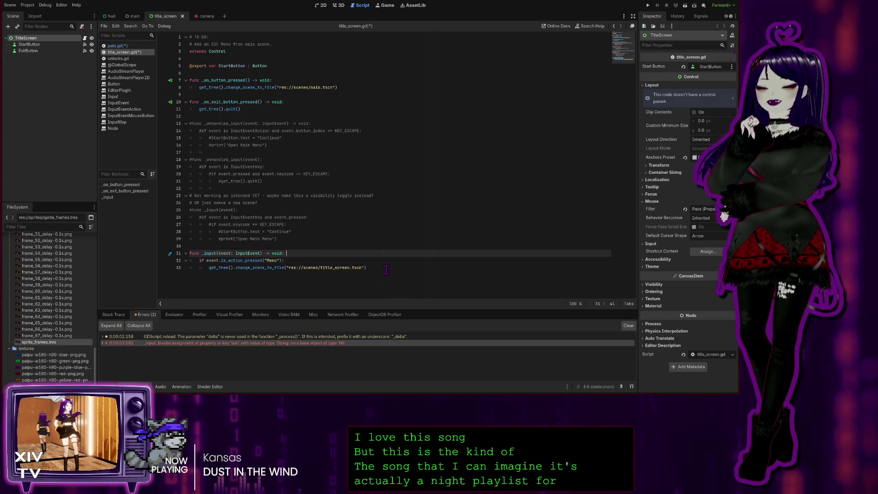
left_click(386, 269)
left_click(307, 260)
left_click(305, 253)
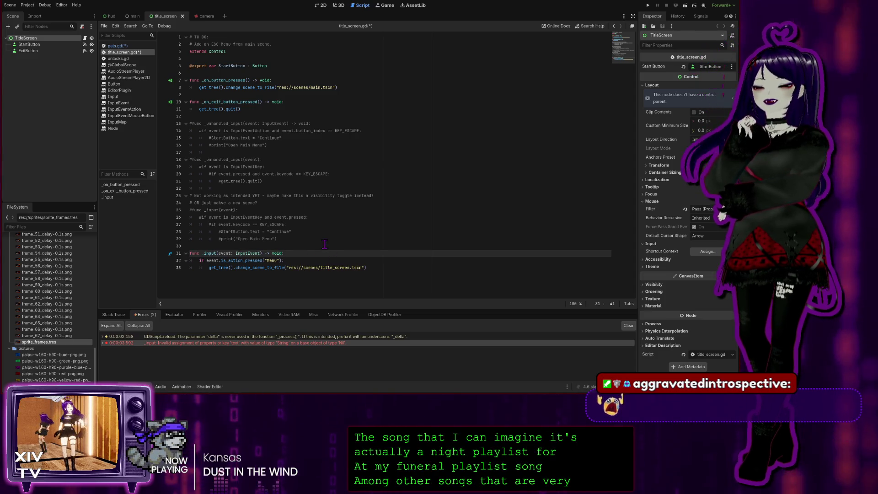
key("Down")
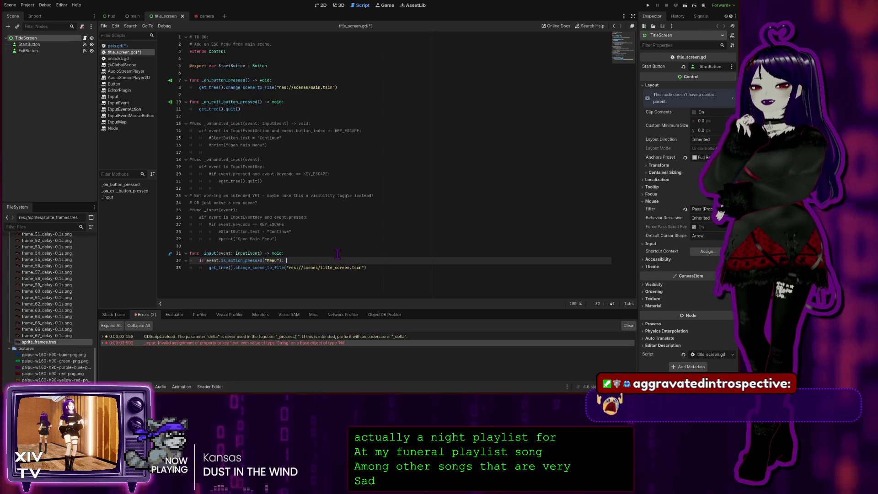
left_click(334, 253)
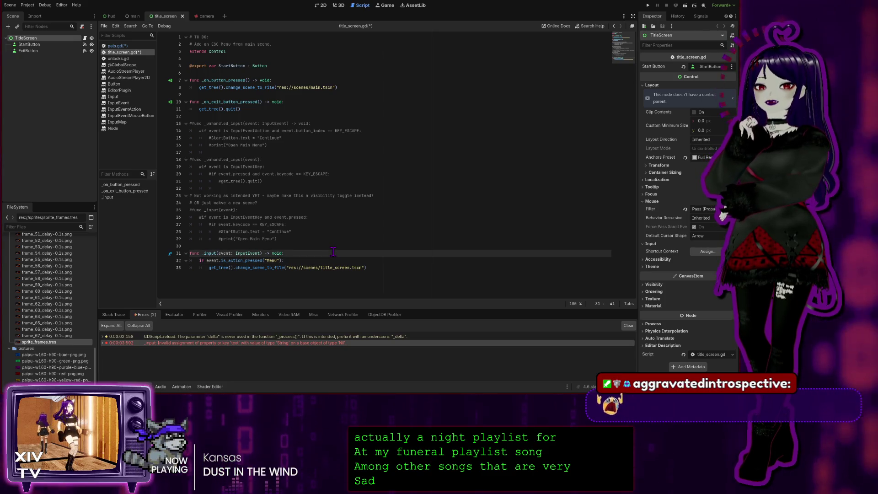
left_click(369, 269)
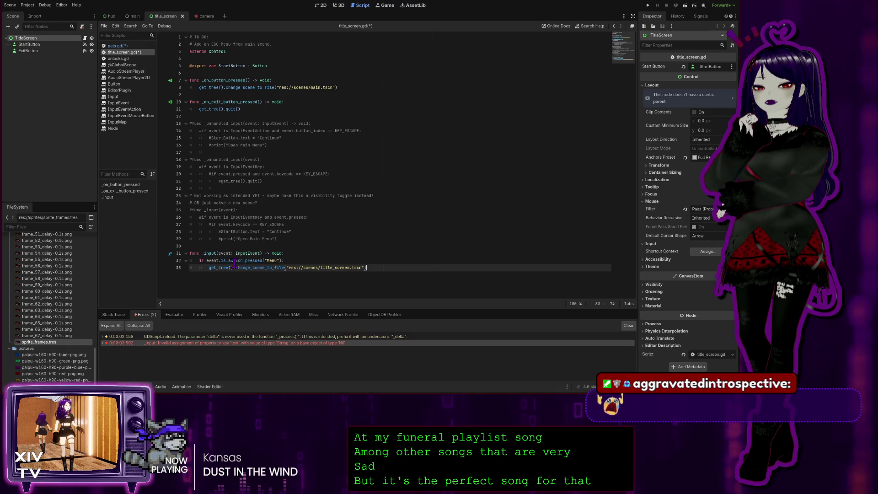
left_click(298, 252)
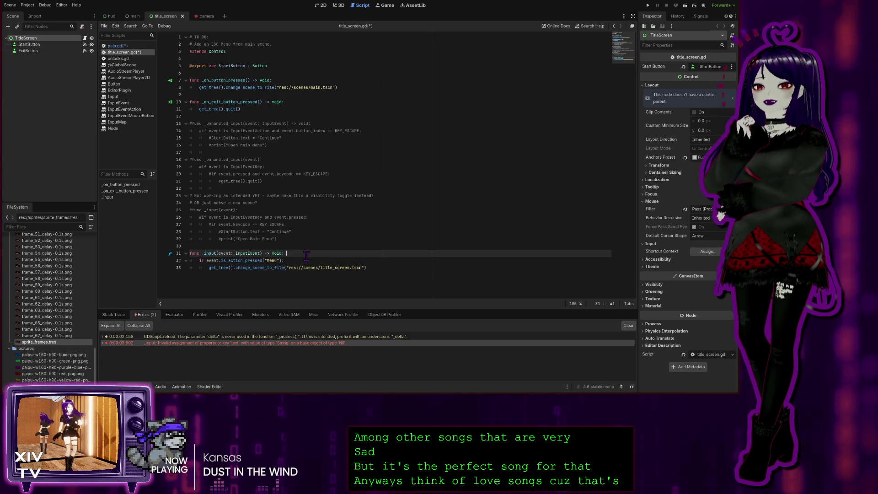
left_click(300, 262)
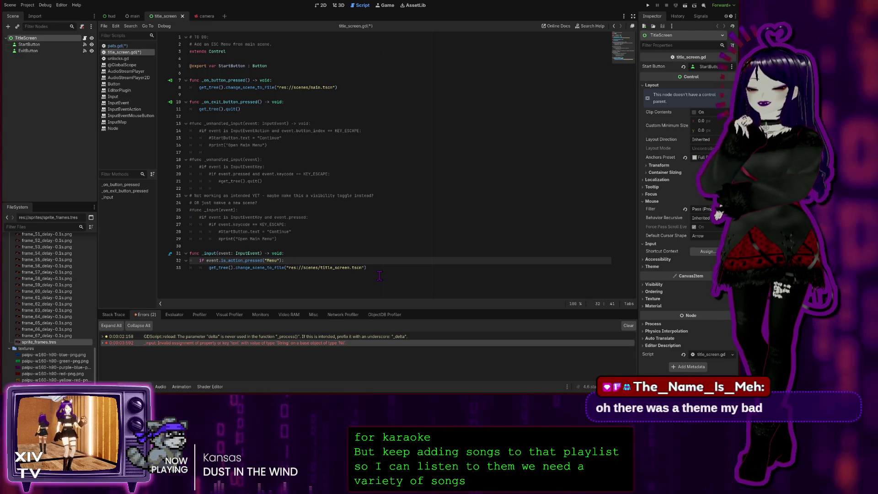
left_click(333, 253)
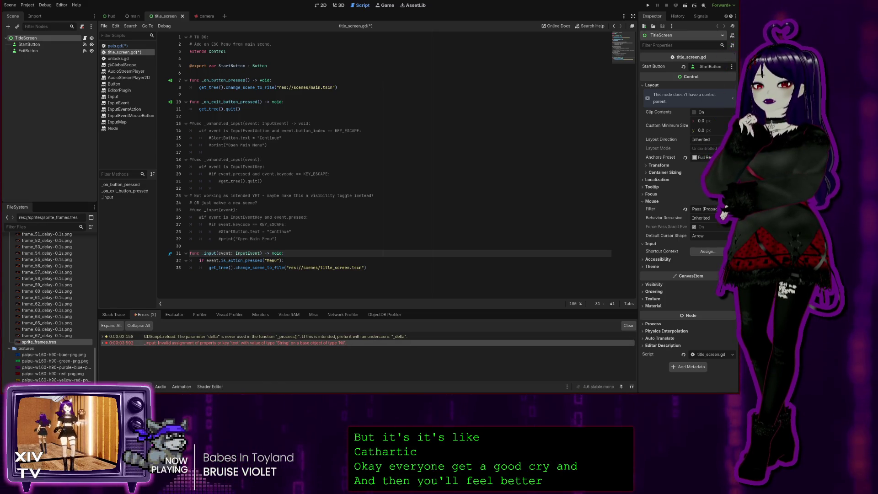
double_click(183, 343)
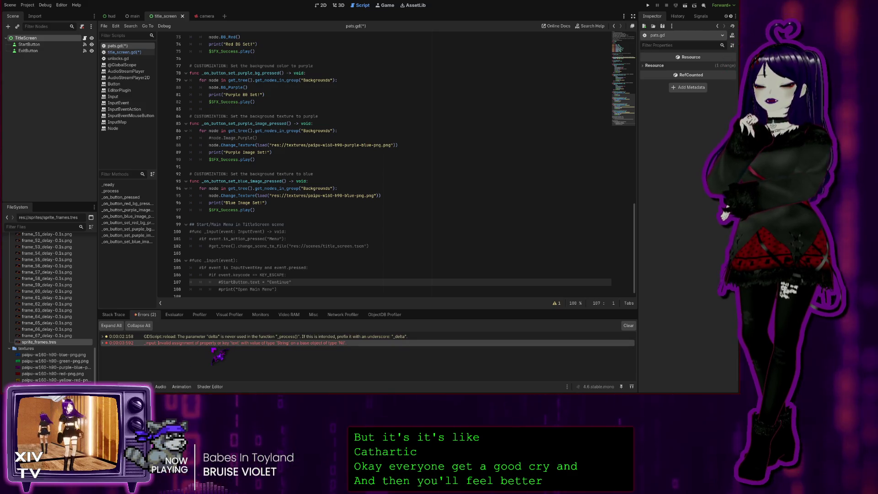
Inspect the invalid-assignment error at pats.gd line 107, clear the error list, and return to title_screen.gd
double_click(219, 344)
double_click(218, 343)
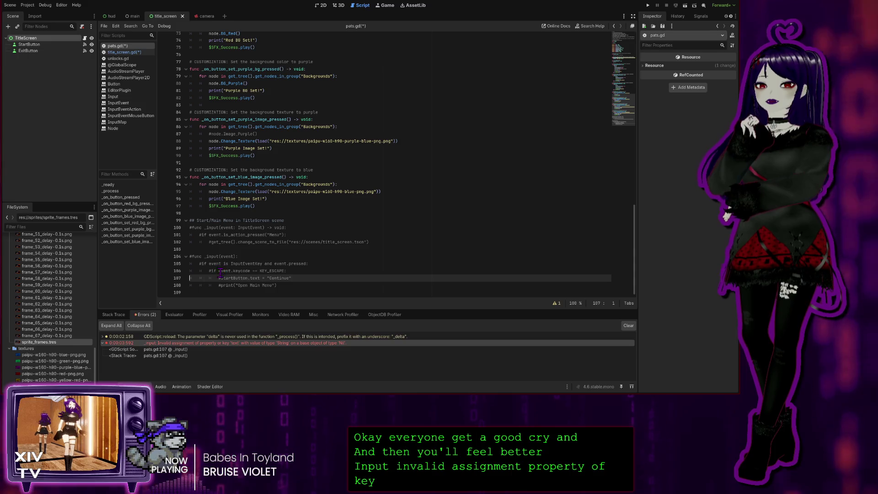
left_click(174, 355)
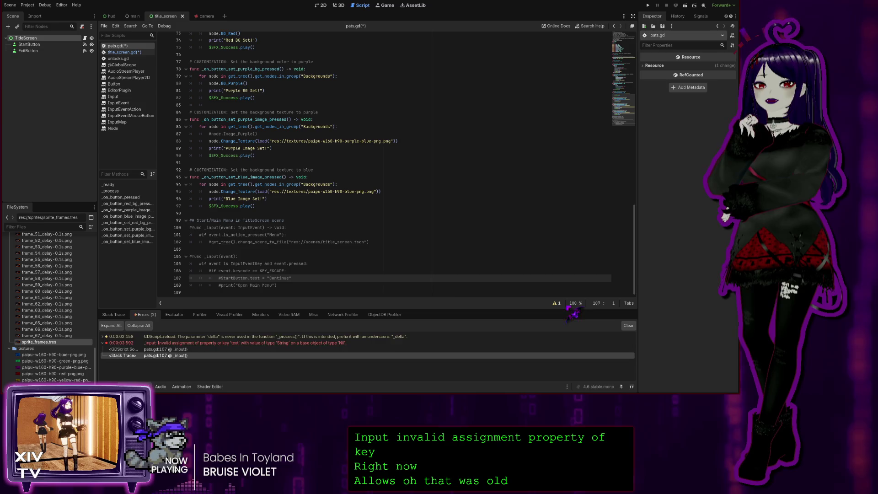
left_click(629, 326)
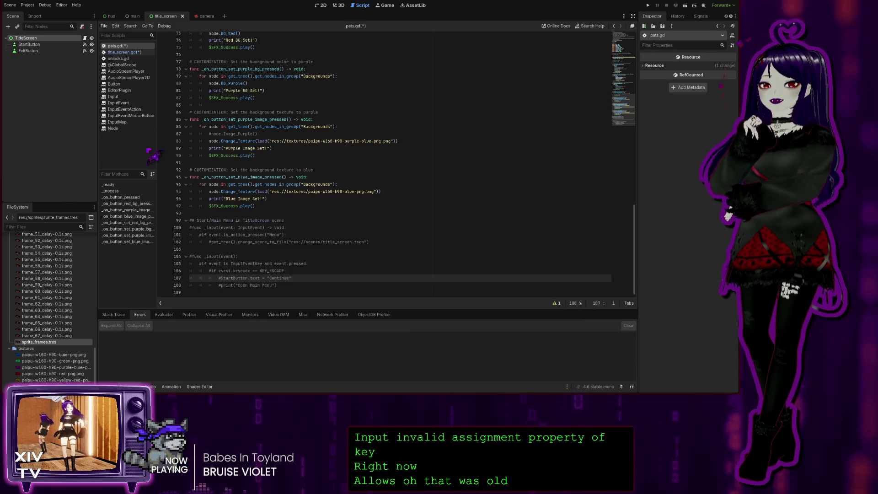
left_click(123, 53)
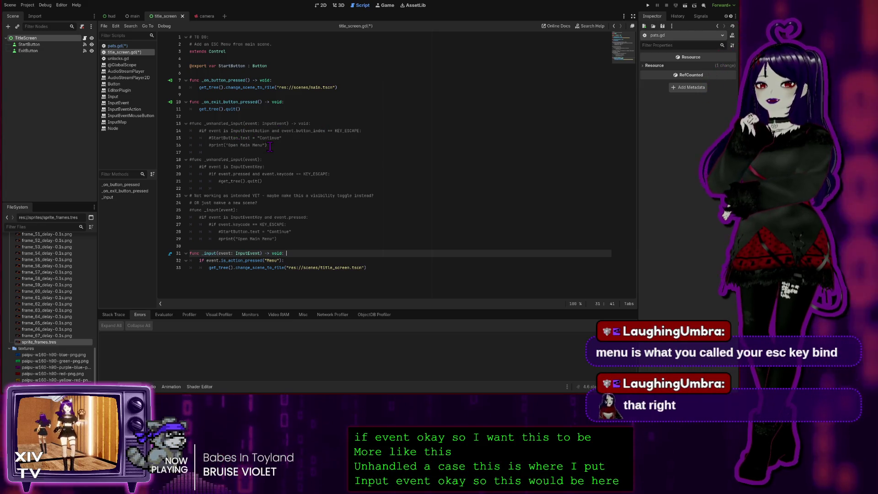
Comment out the Menu-action _input function on lines 31–32 of title_screen.gd
left_click_drag(365, 131, 160, 133)
key("ctrl+c")
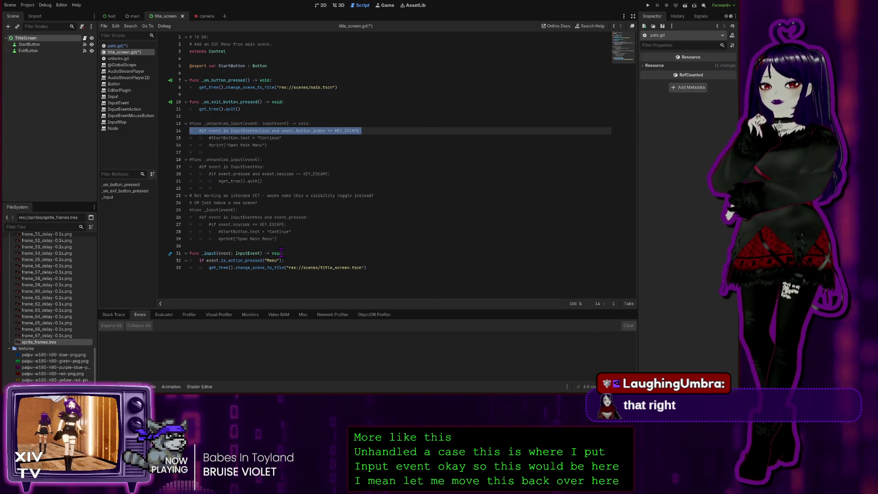
left_click_drag(289, 261, 136, 250)
key("ctrl+k")
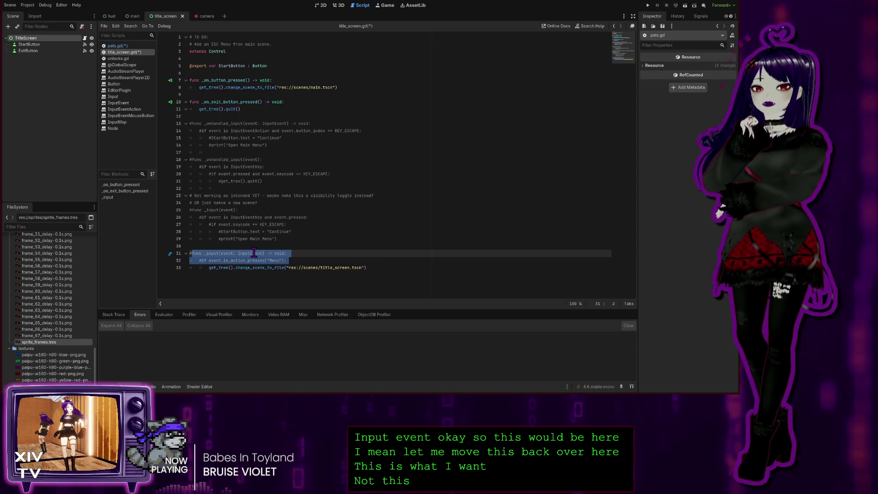
left_click(299, 260)
key("Return")
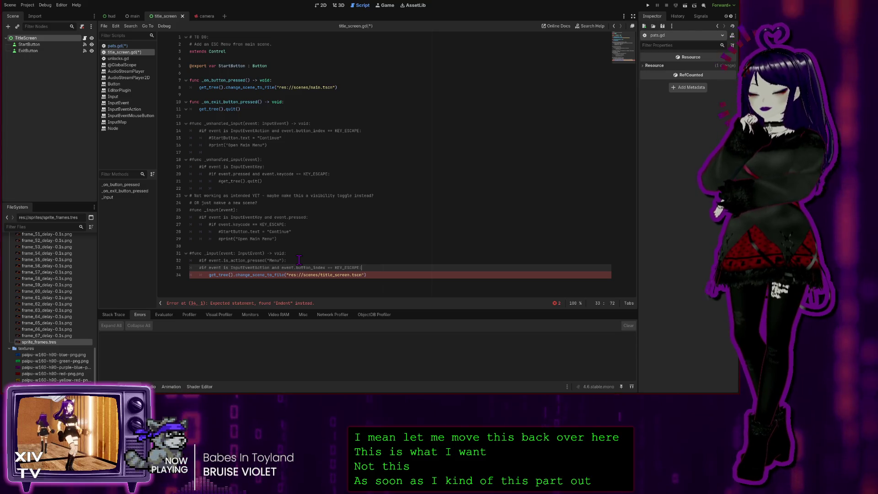
key("ctrl+v")
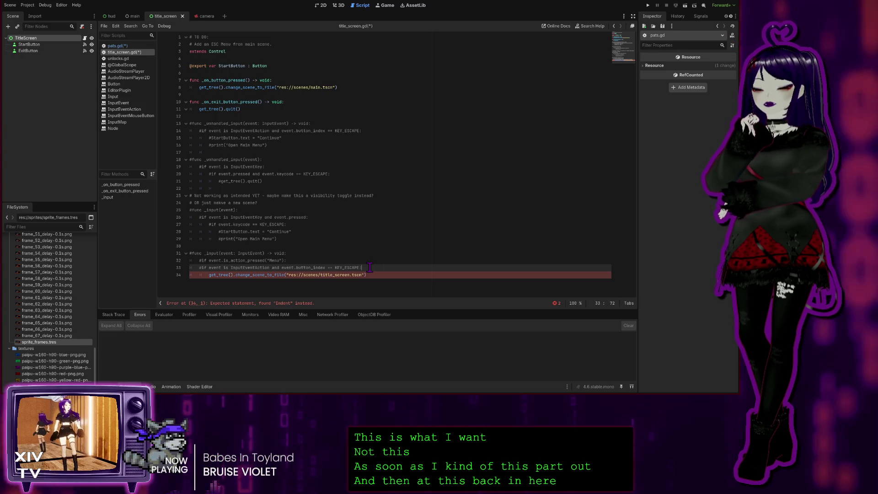
key("ctrl+z")
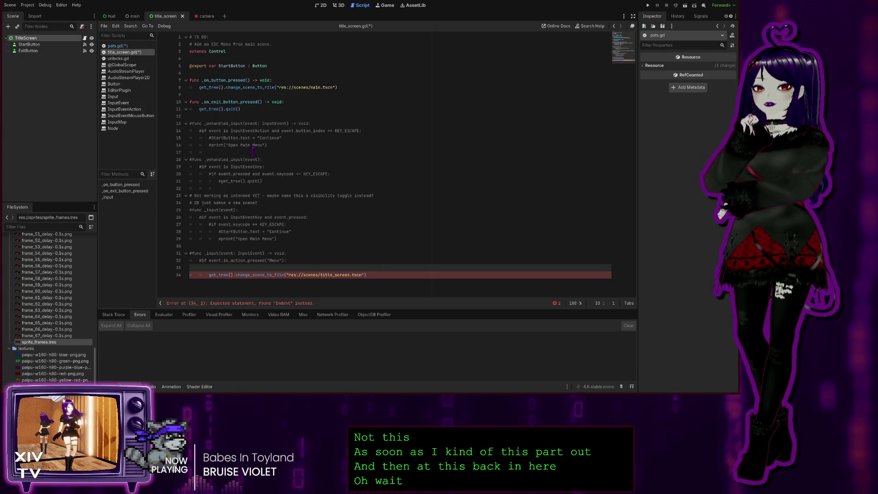
Copy the commented _unhandled_input KEY_ESCAPE check from lines 13–14 to line 33 and uncomment it
left_click_drag(362, 131, 194, 131)
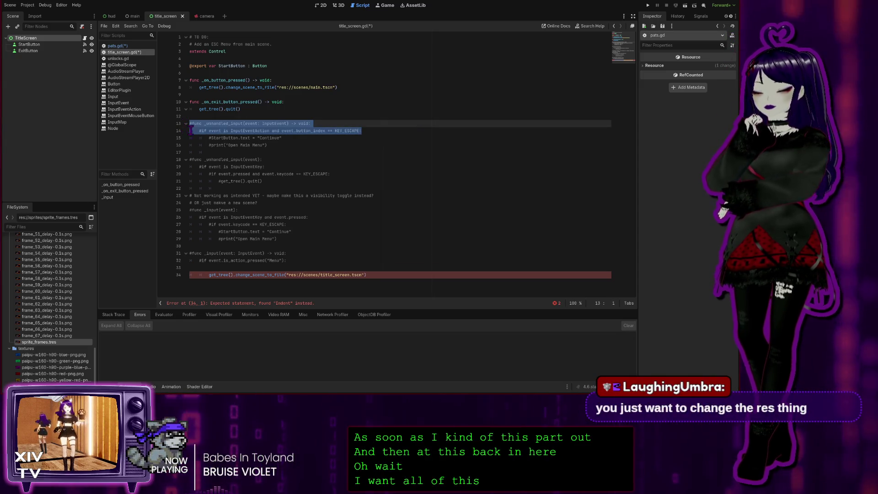
left_click(207, 267)
type("#func _unhandled_input(event: InputEvent) -> void: \t#if event is InputEventAction and event.button_index == KEY_ESCAPE:")
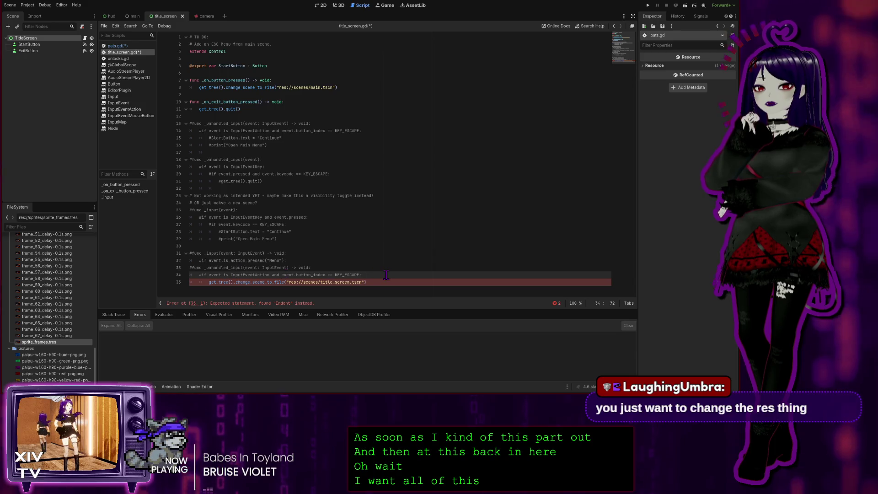
left_click_drag(385, 275, 164, 271)
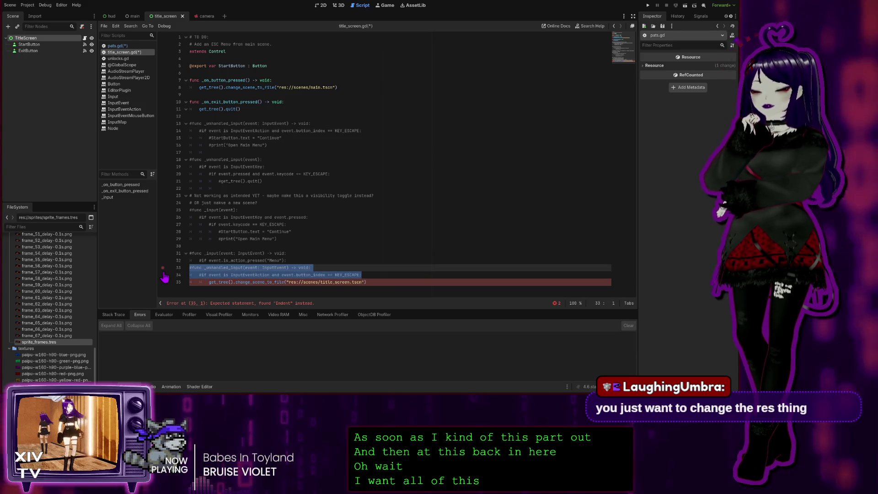
key("ctrl+k")
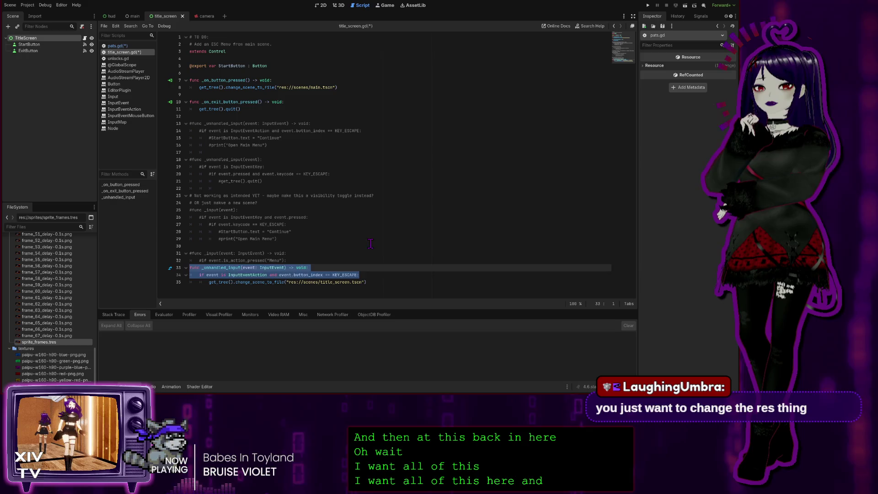
left_click(371, 243)
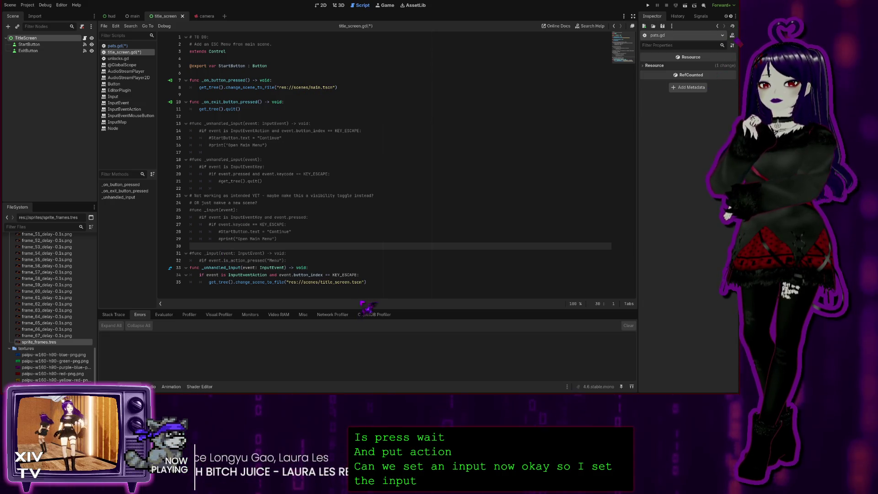
Copy the new _unhandled_input function on lines 33–35 of title_screen.gd
left_click(369, 282)
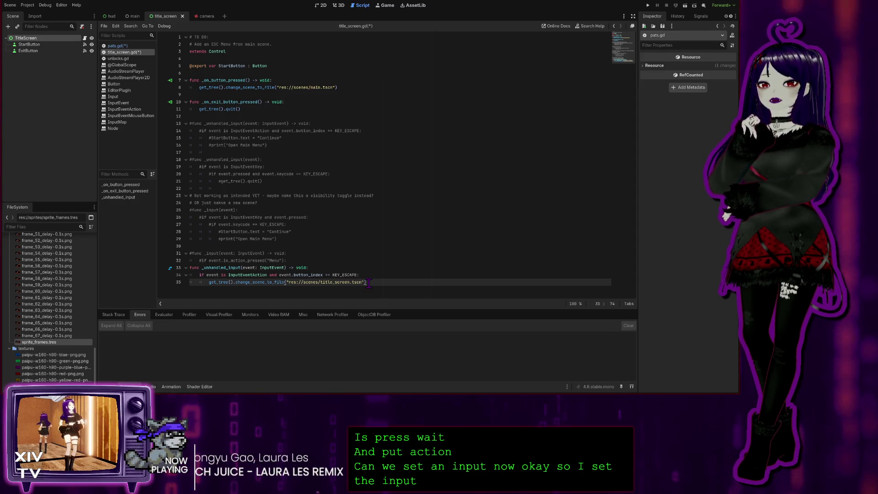
mouse_move(369, 282)
left_mouse_down()
mouse_move(192, 281)
mouse_move(107, 265)
left_mouse_up()
key("ctrl+c")
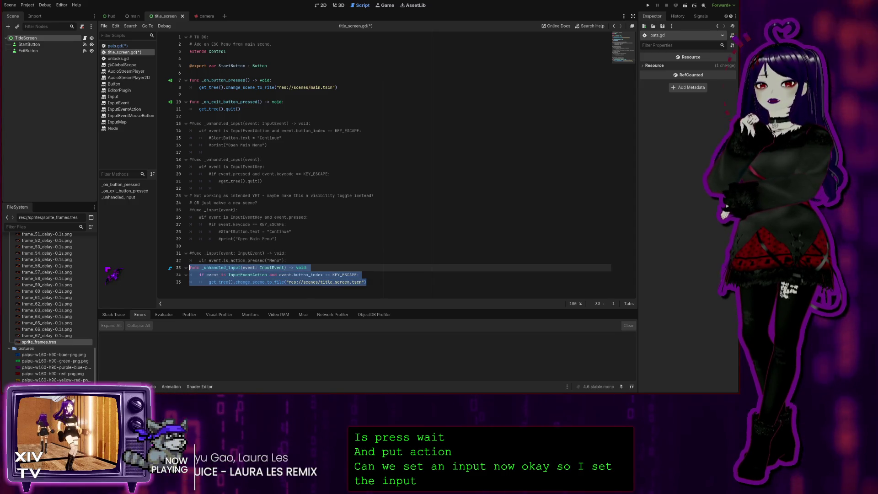
left_click(306, 224)
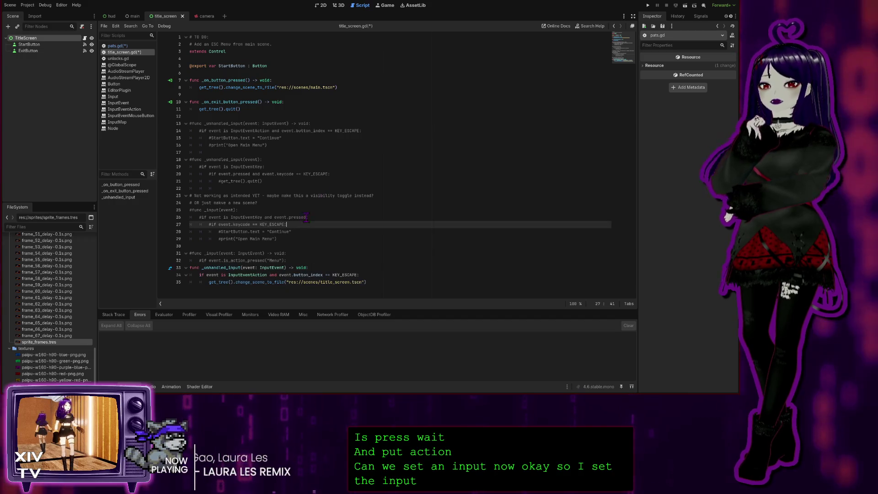
Paste the _unhandled_input Escape handler into pats.gd at line 109, then return to title_screen.gd
left_click(117, 46)
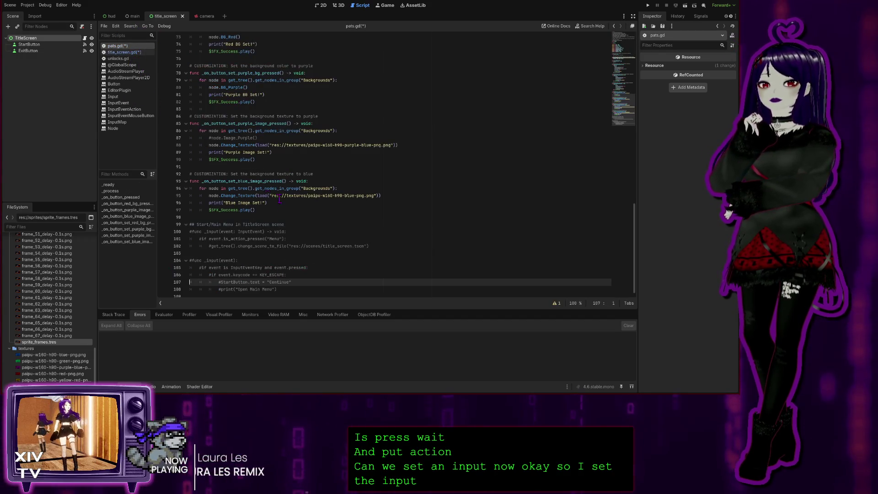
left_click(217, 296)
key("ctrl+v")
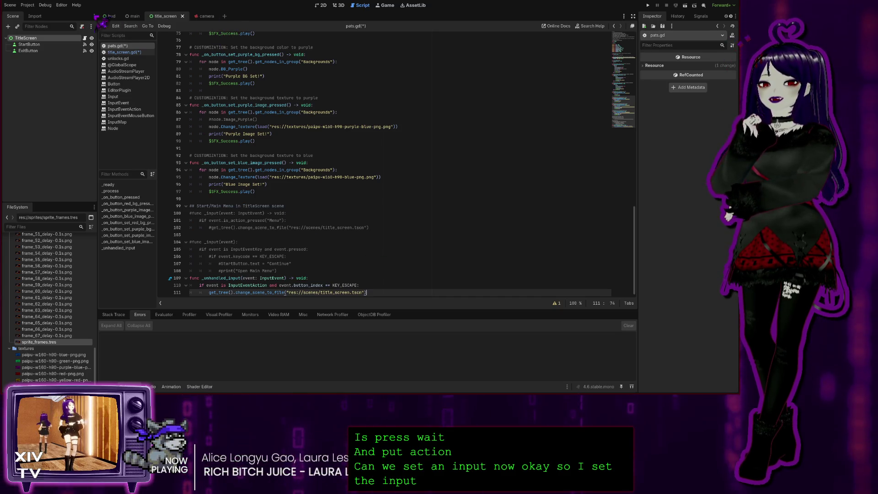
left_click(124, 52)
left_click(366, 284)
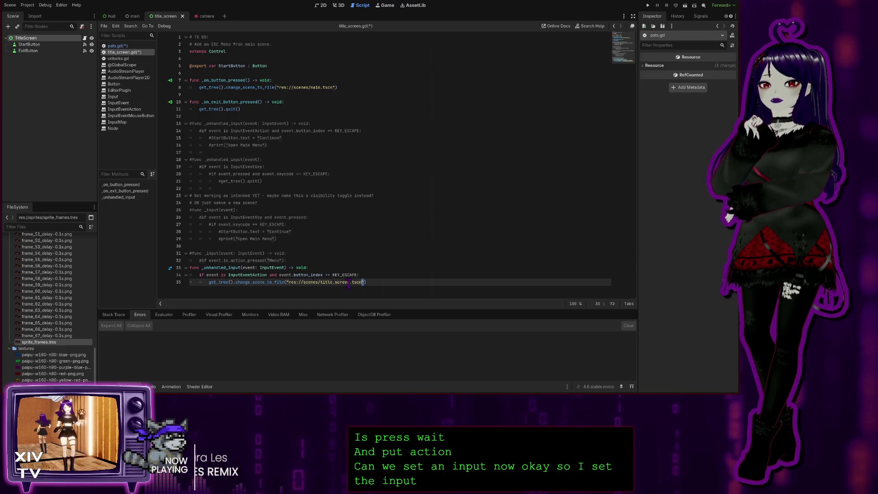
On line 35, replace the title_screen.tscn path with res://scenes/main.tscn dragged from the FileSystem dock
left_click_drag(365, 282, 287, 282)
key("BackSpace")
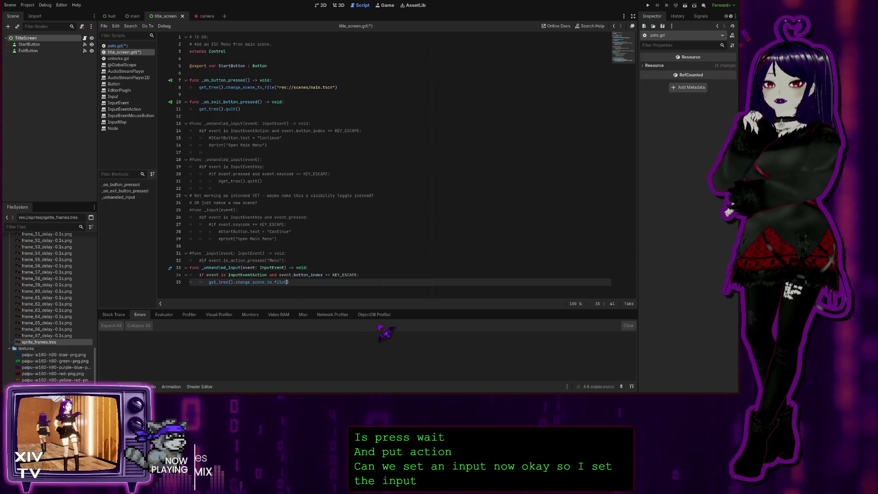
scroll(60, 330, "up", 2)
scroll(57, 328, "up", 15)
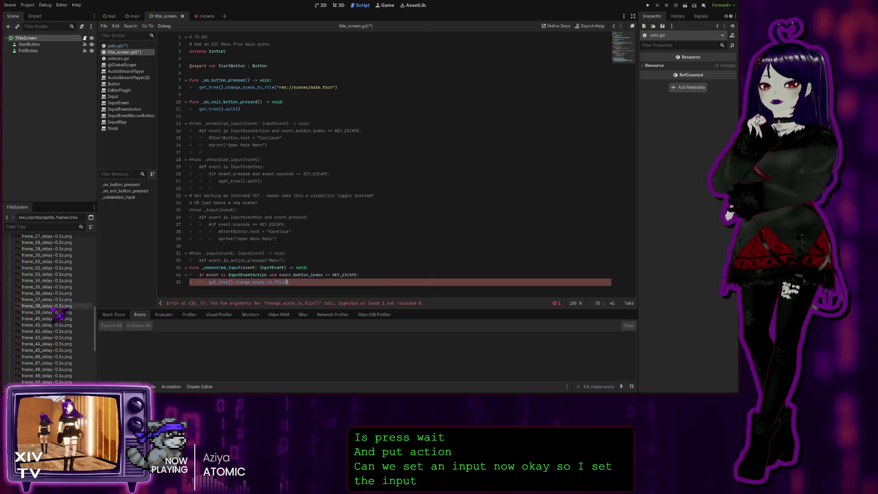
left_click(10, 334)
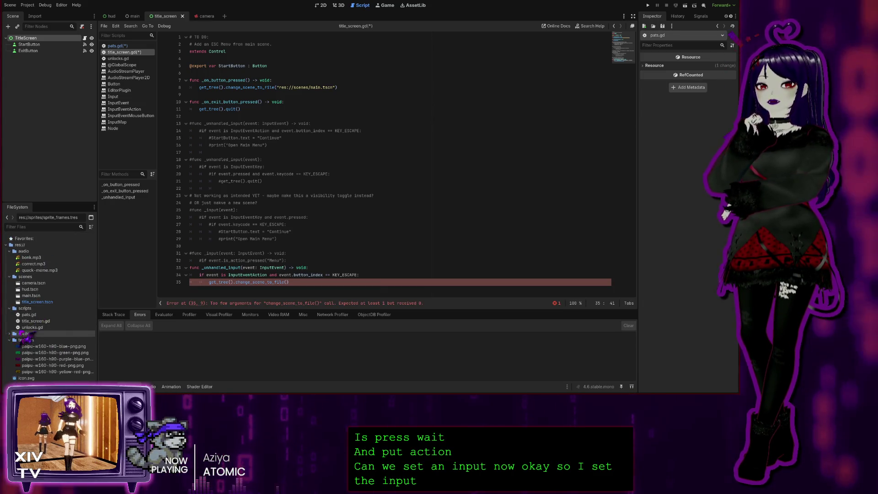
mouse_move(30, 295)
left_mouse_down()
mouse_move(224, 300)
mouse_move(290, 282)
left_mouse_up()
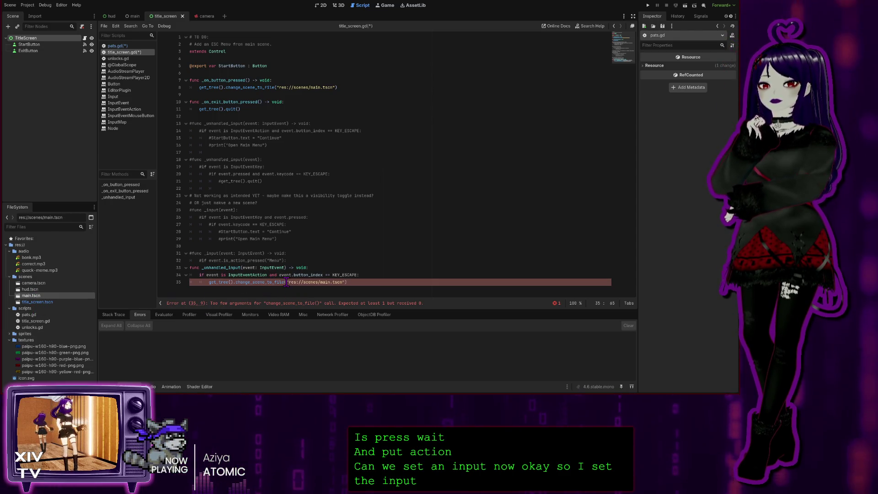
left_click(122, 47)
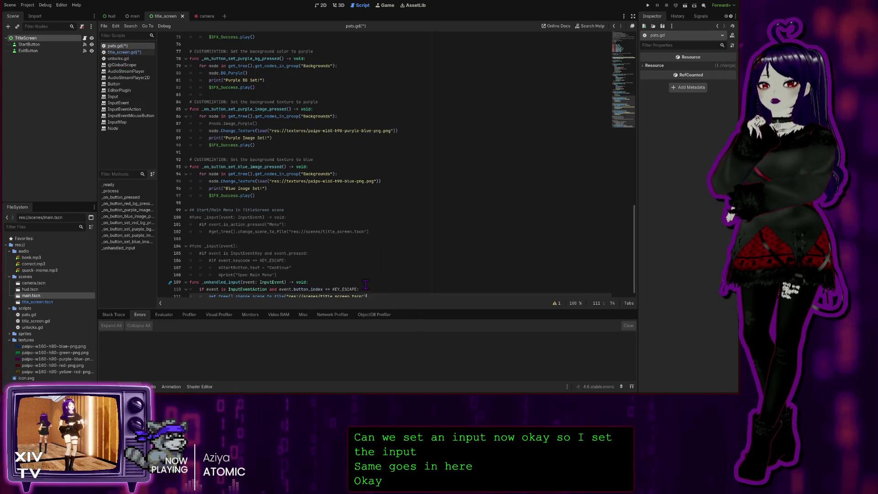
Switch between title_screen.gd and pats.gd, then run the project to test it
left_click(135, 53)
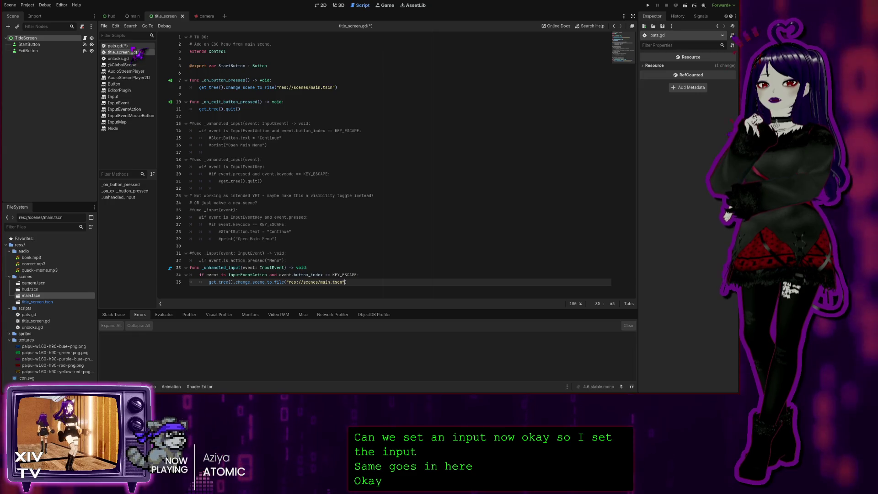
left_click(123, 46)
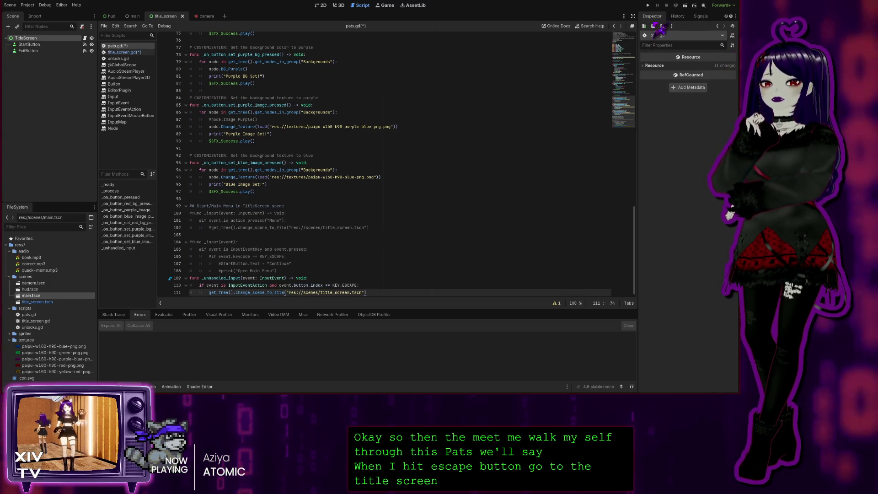
left_click(647, 5)
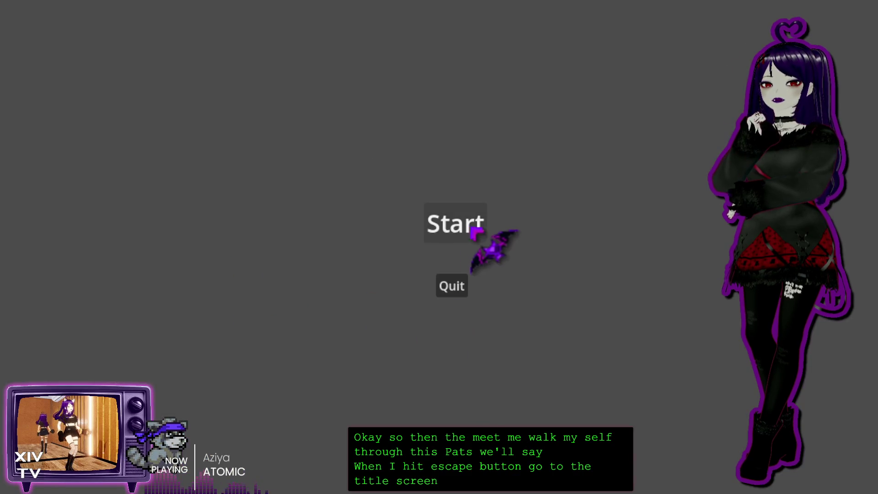
Start the game from its title screen, relaunch it with F5, then close the game window
left_click(471, 229)
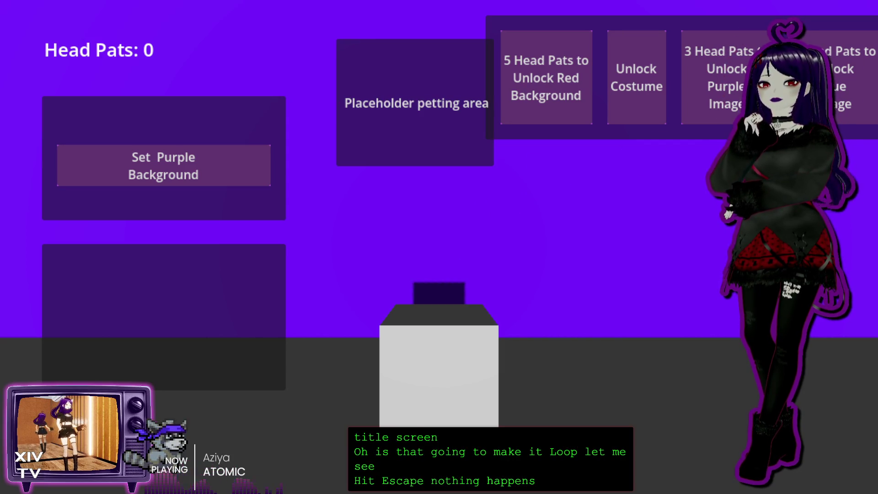
key("alt+F4")
key("F5")
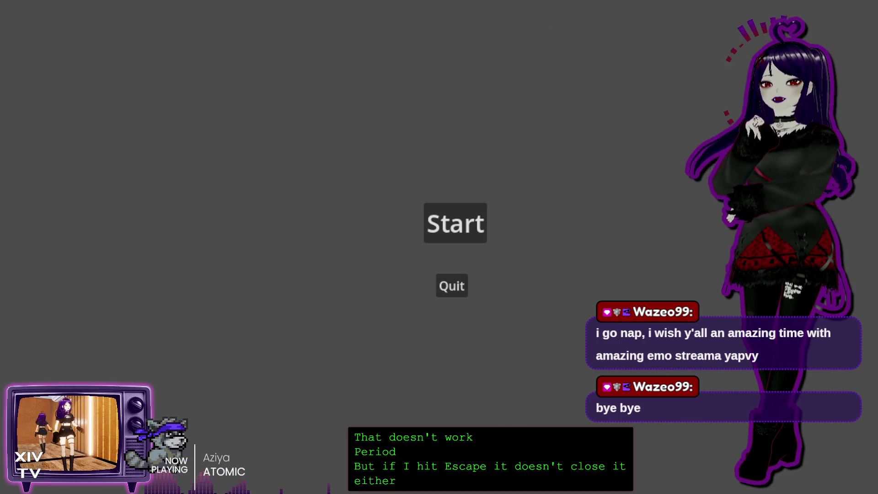
key("alt+F4")
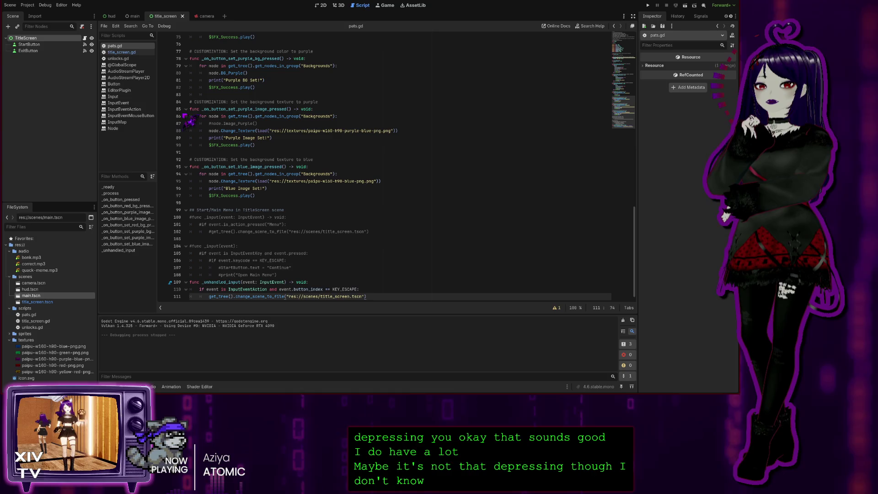
Select the StartButton node and check the hud scene before returning to title_screen
left_click(32, 44)
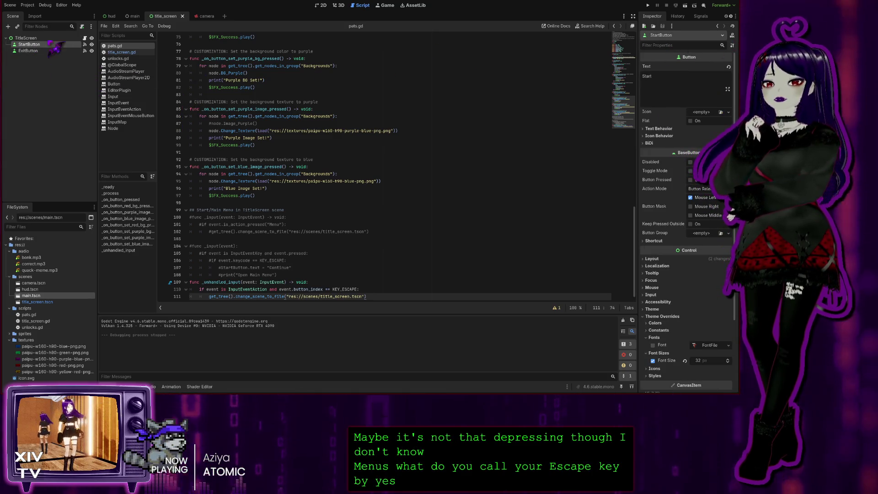
left_click(110, 16)
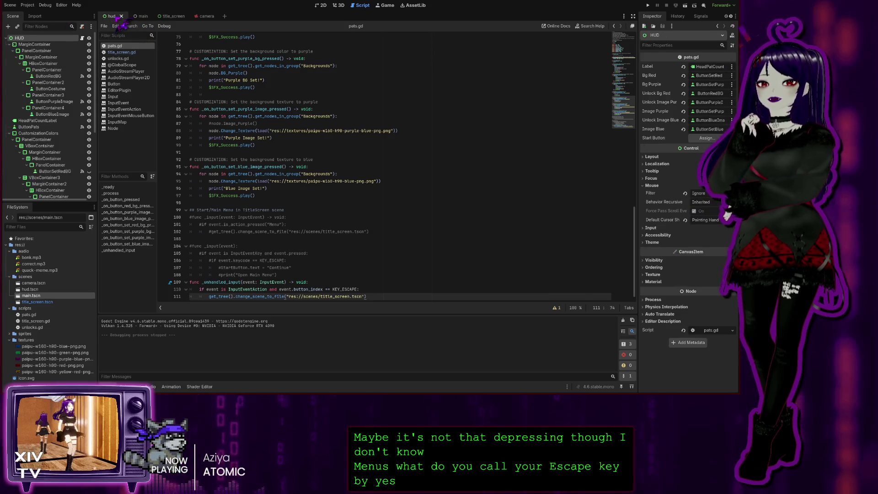
left_click(141, 16)
left_click(111, 16)
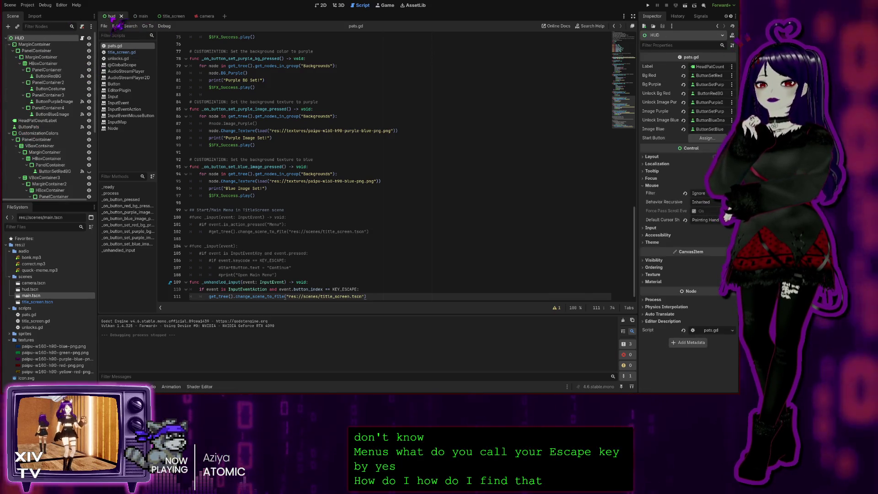
left_click(141, 16)
left_click(165, 16)
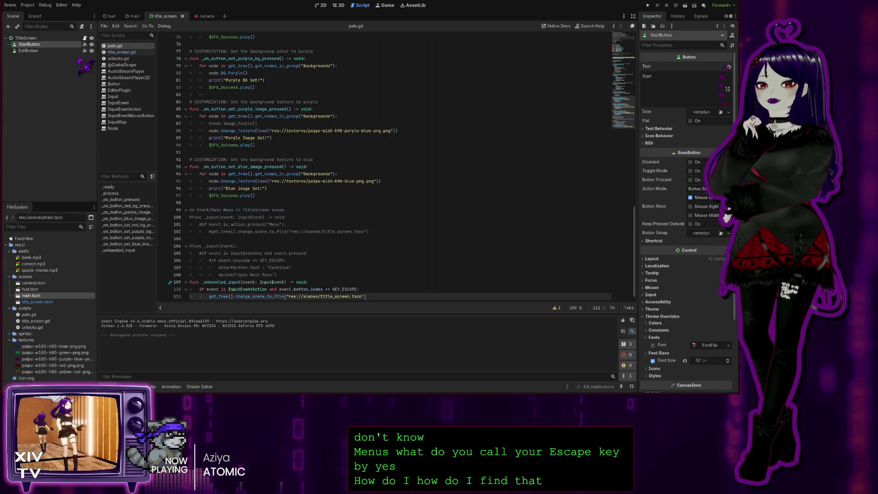
Compare the signal connections of StartButton and ExitButton in the Node dock
left_click(85, 44)
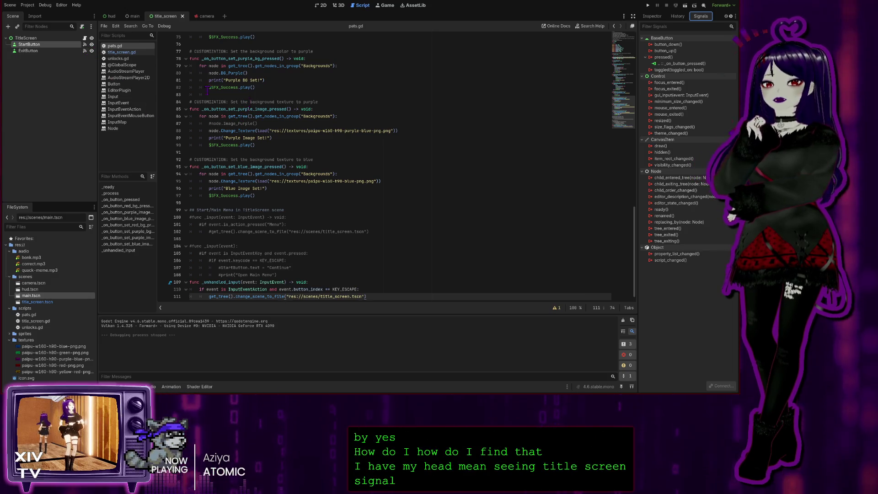
left_click(84, 50)
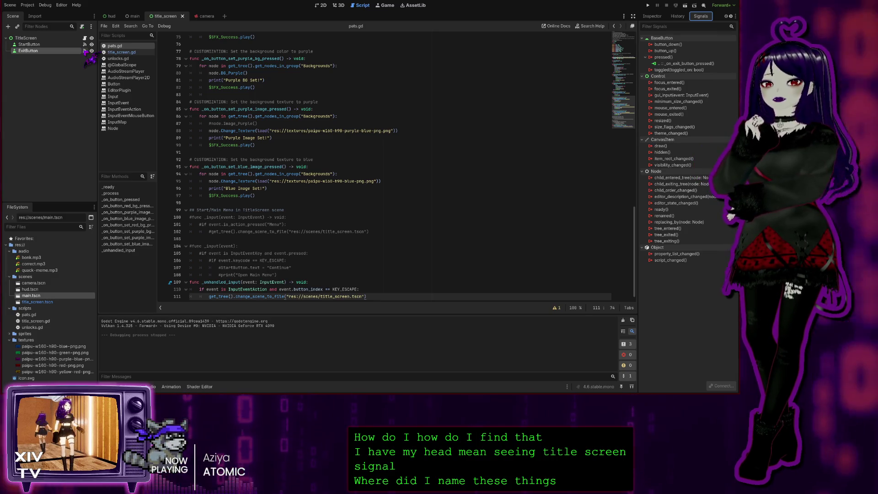
left_click(86, 45)
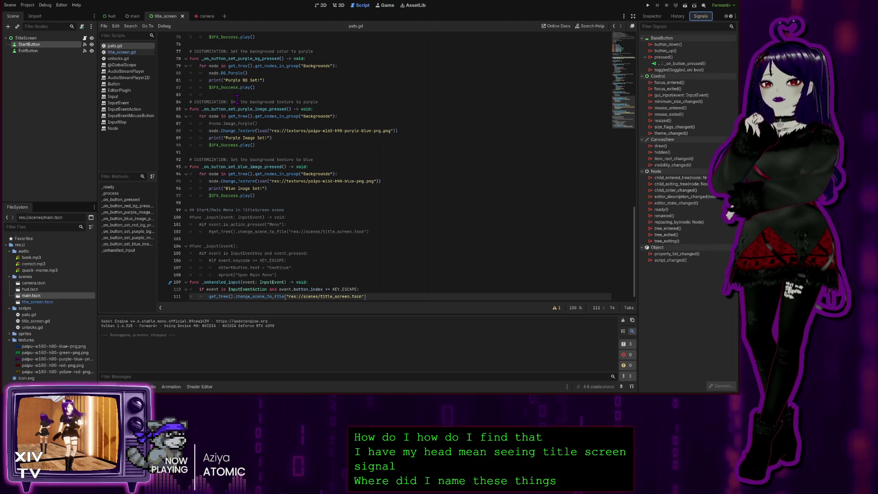
scroll(260, 196, "up", 1)
scroll(261, 196, "down", 2)
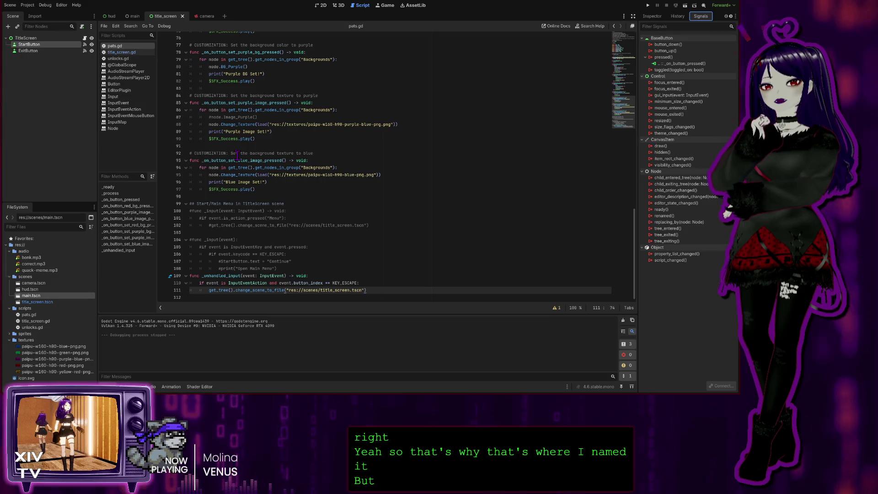
left_click(134, 53)
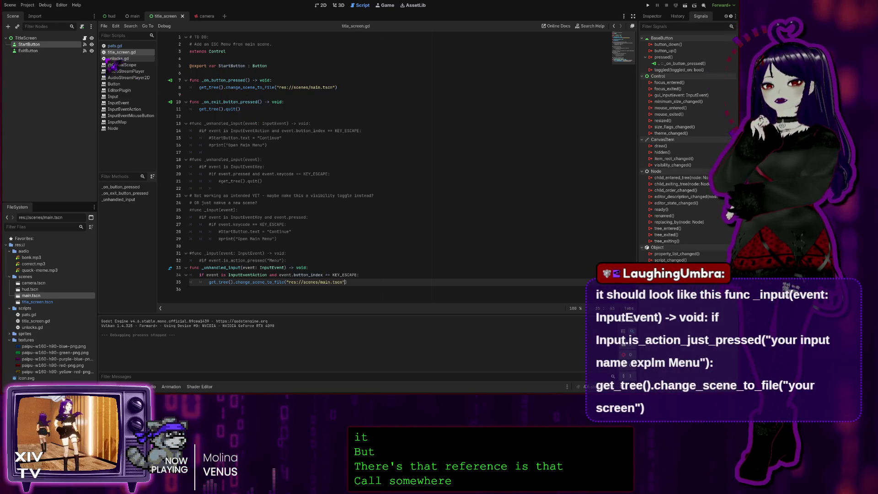
Switch back to pats.gd and insert an empty line after line 111
left_click(114, 47)
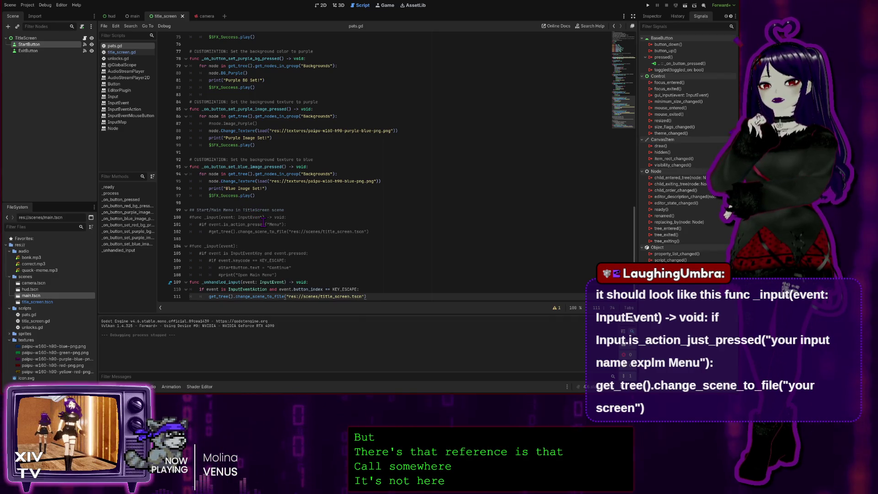
key("Return")
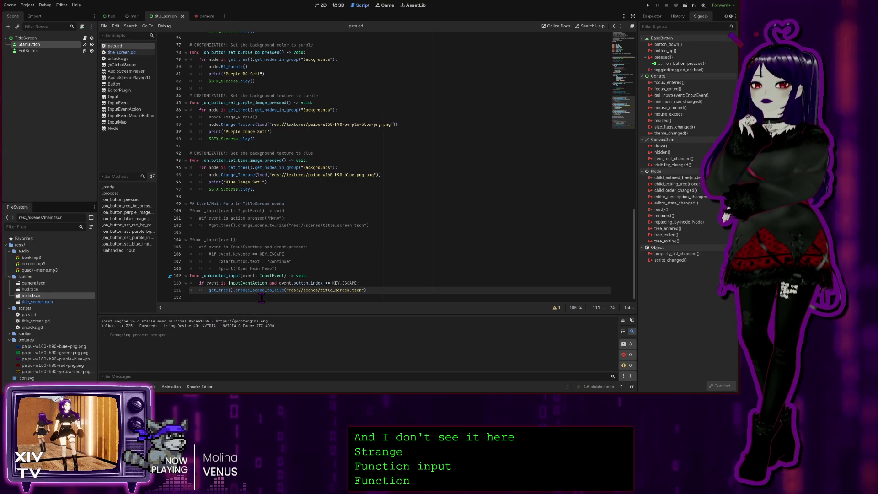
left_click_drag(283, 268, 190, 240)
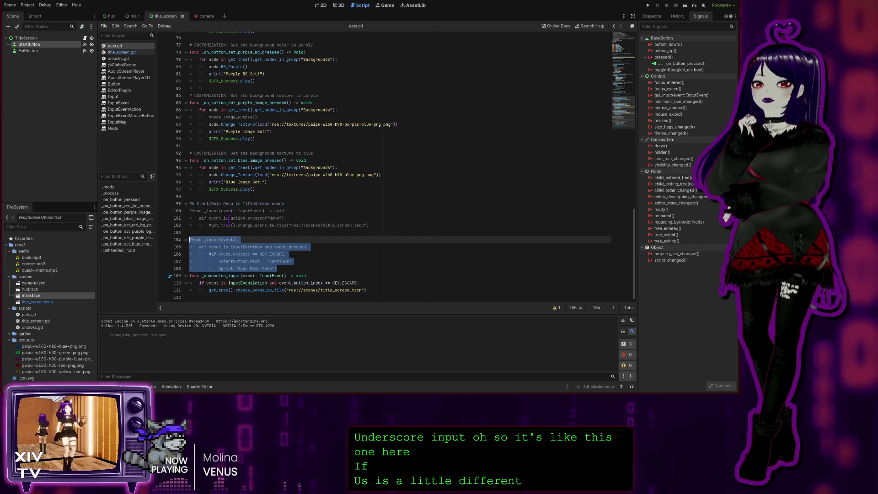
left_click_drag(380, 223, 190, 211)
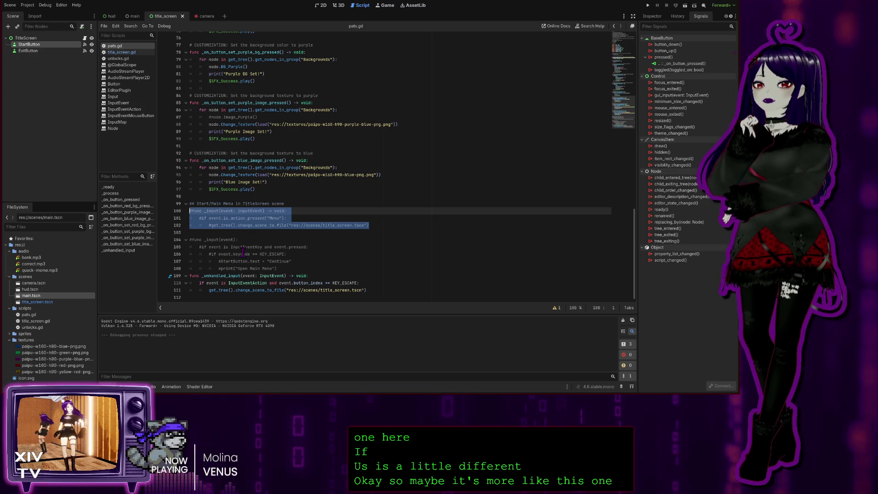
left_click(244, 283)
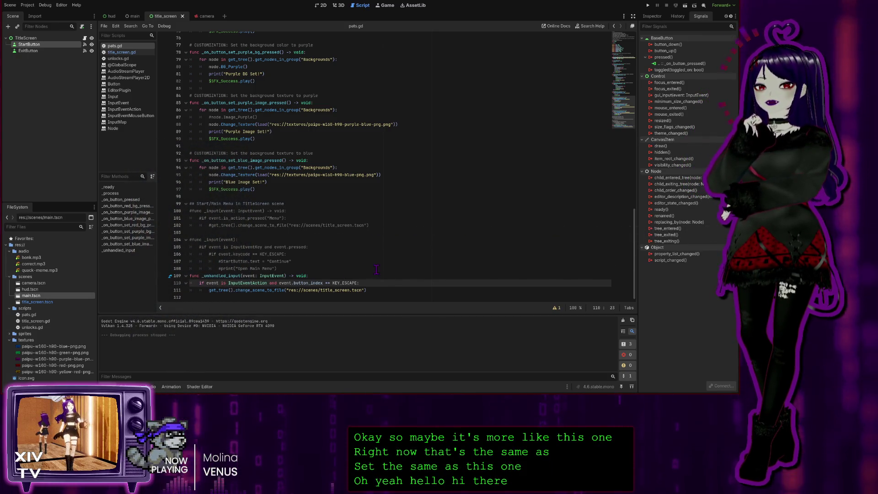
left_click(375, 290)
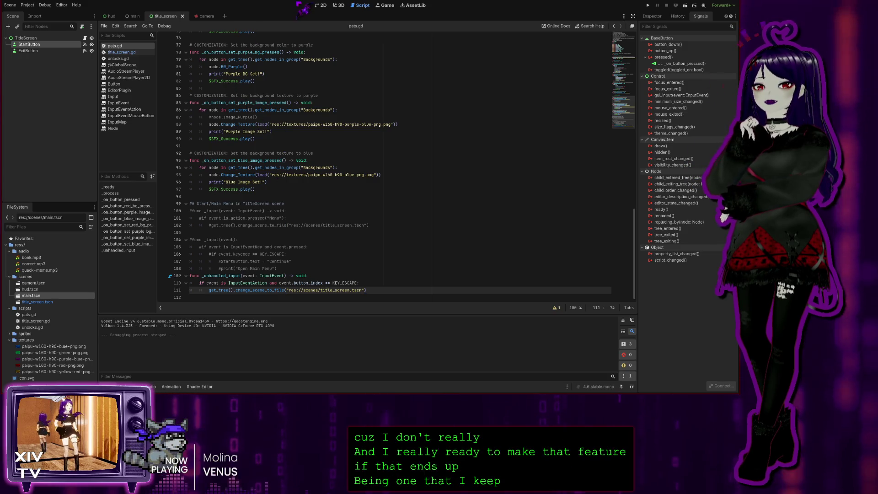
left_click(340, 6)
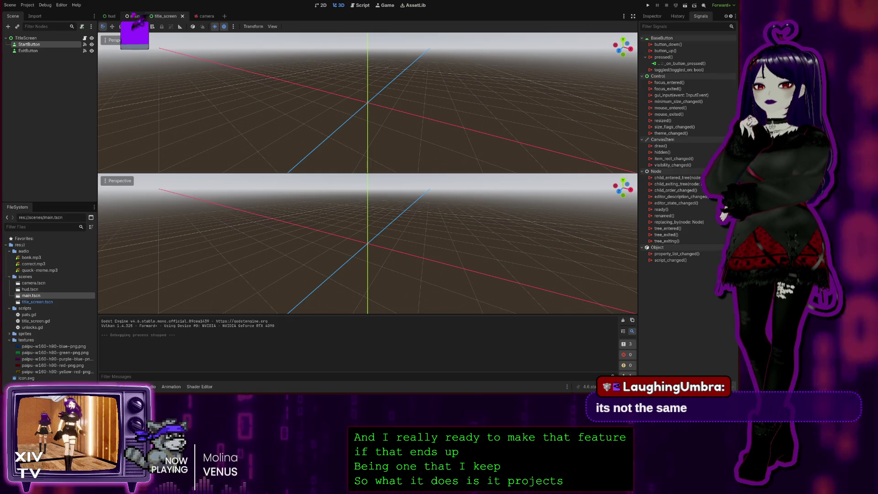
Make the main scene the edited scene, then return to the pats.gd script
left_click(133, 17)
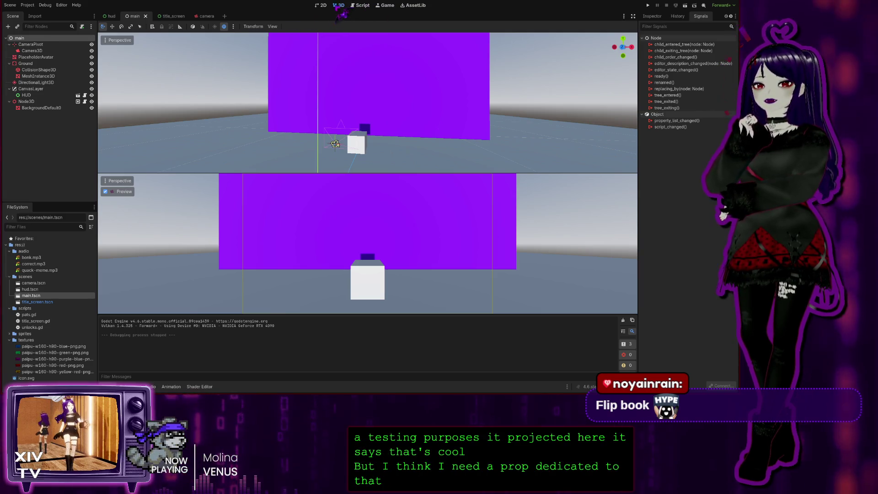
left_click(363, 7)
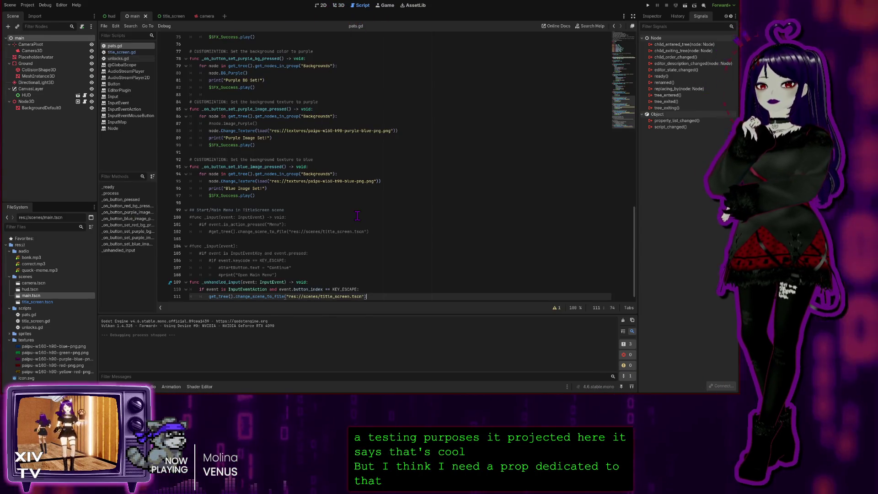
Comment out the old _unhandled_input handler on lines 109–111 with Ctrl+K
scroll(350, 248, "down", 1)
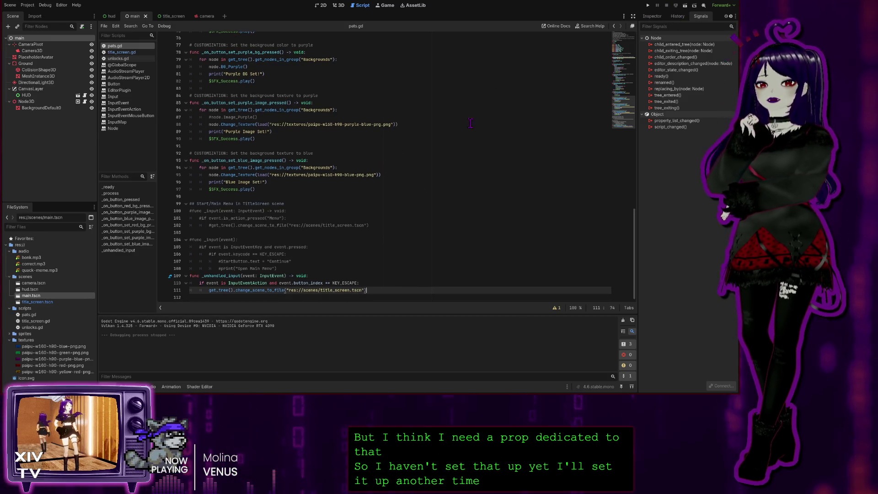
key("Return")
left_click_drag(368, 283, 189, 268)
key("ctrl+k")
left_click(209, 290)
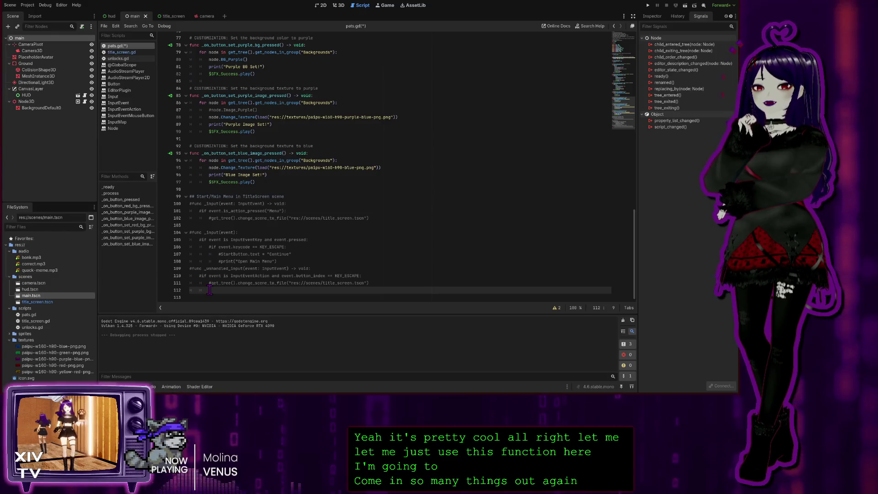
key("BackSpace")
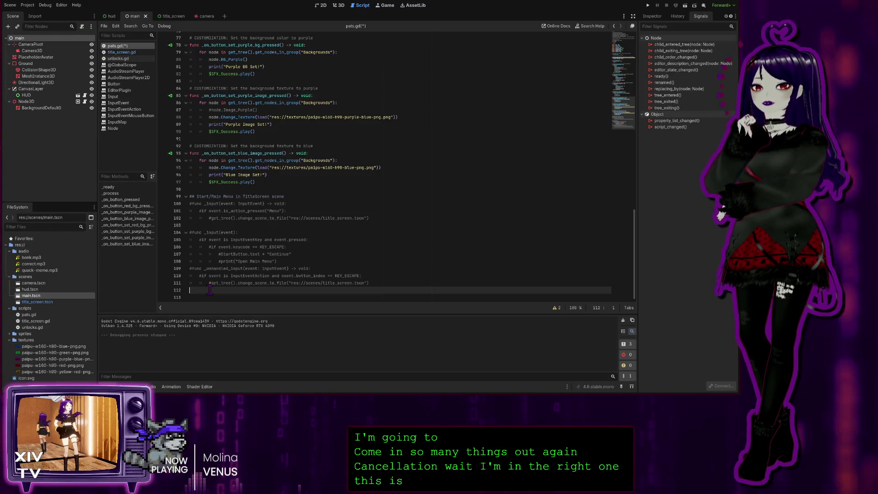
Paste a sample _input function below it and split it onto separate lines
key("ctrl+v")
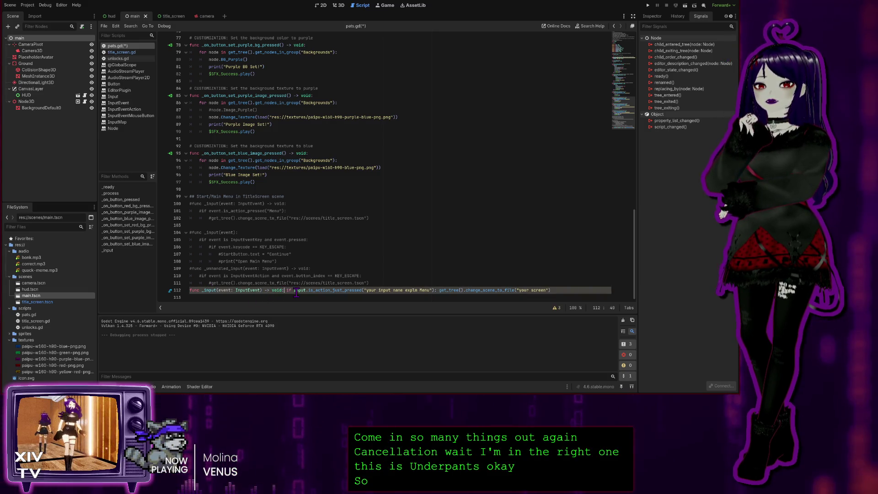
key("Return")
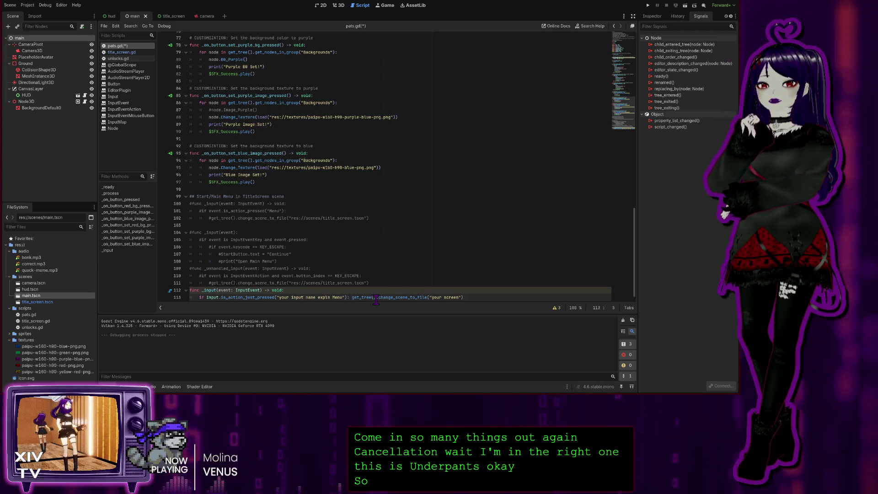
key("Return")
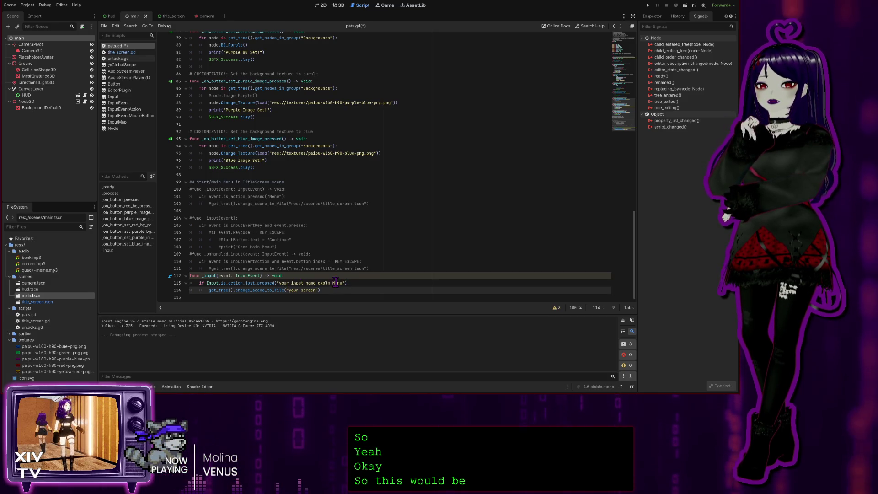
Set the action to 'Menu', drag in the title_screen.tscn path, and test-run the game
left_click_drag(333, 282, 278, 282)
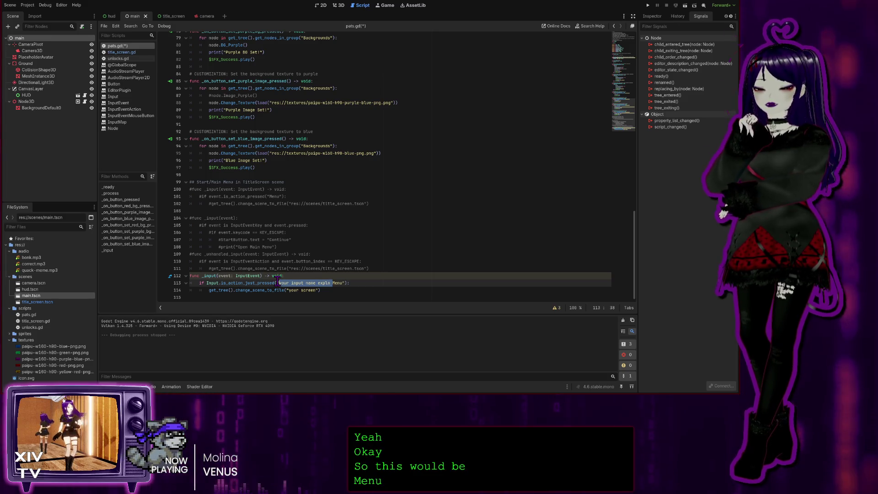
key("BackSpace")
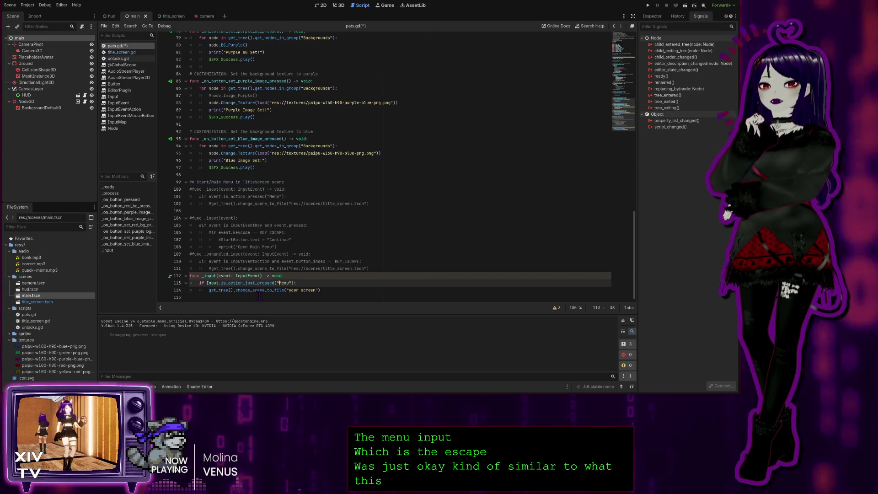
left_click_drag(319, 290, 296, 291)
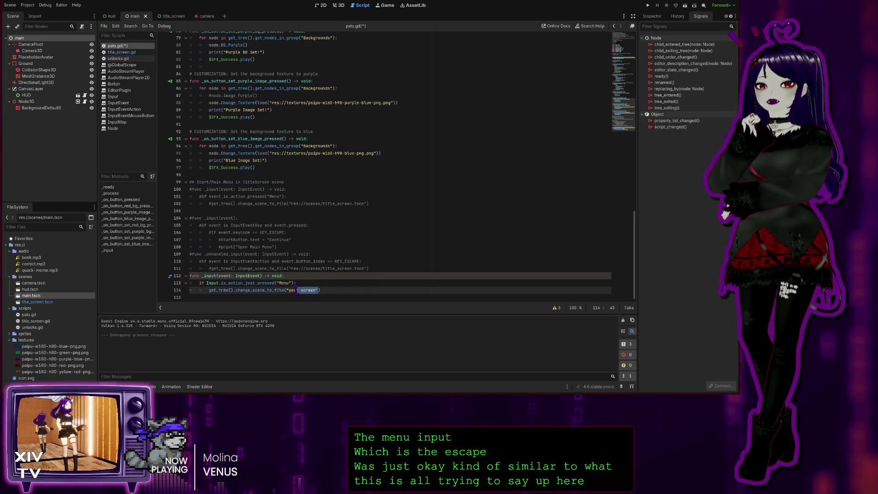
key("BackSpace")
key("BackSpace")
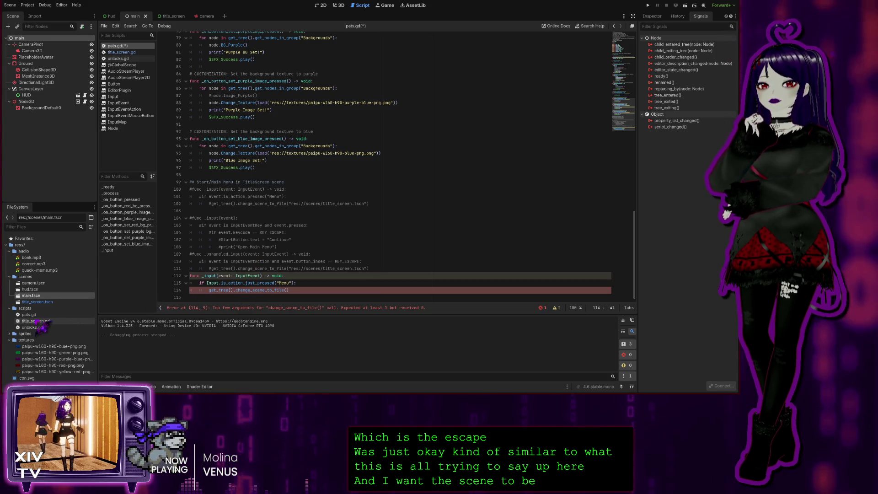
left_click_drag(46, 303, 286, 294)
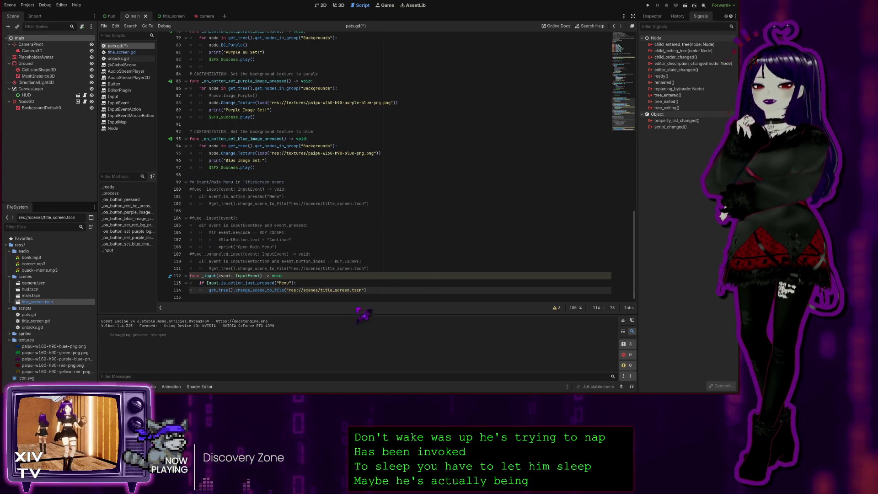
key("End")
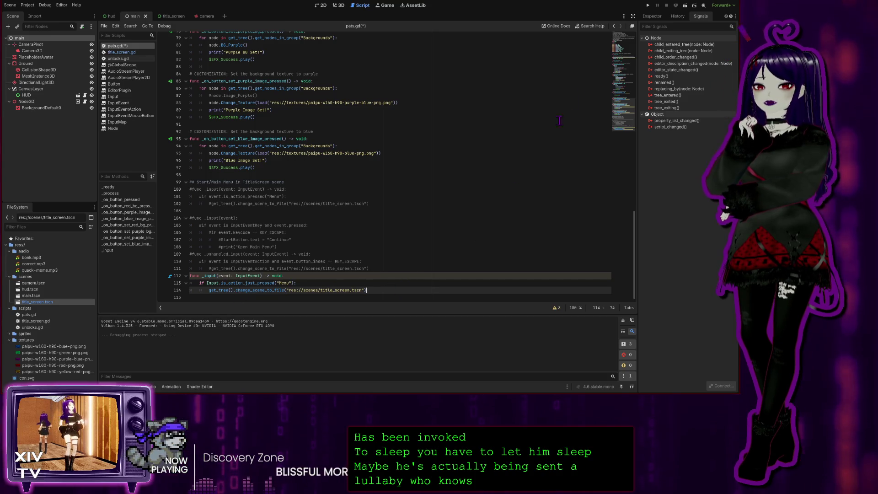
key("F5")
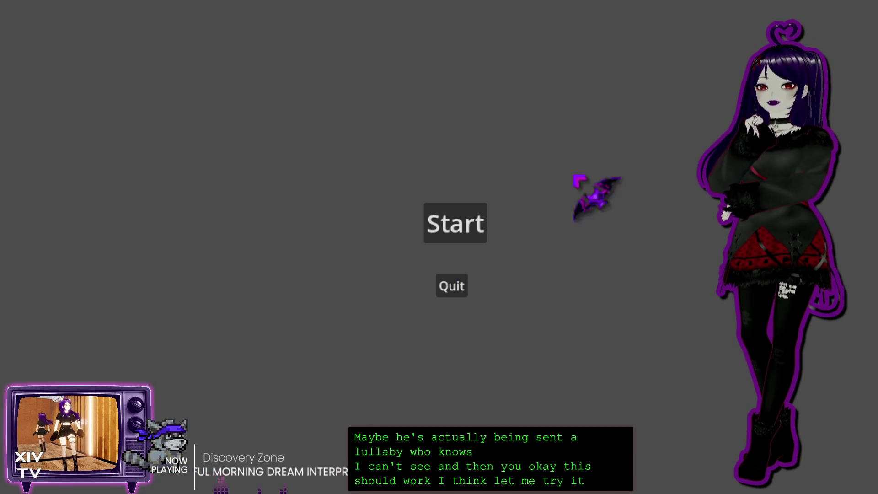
left_click(454, 211)
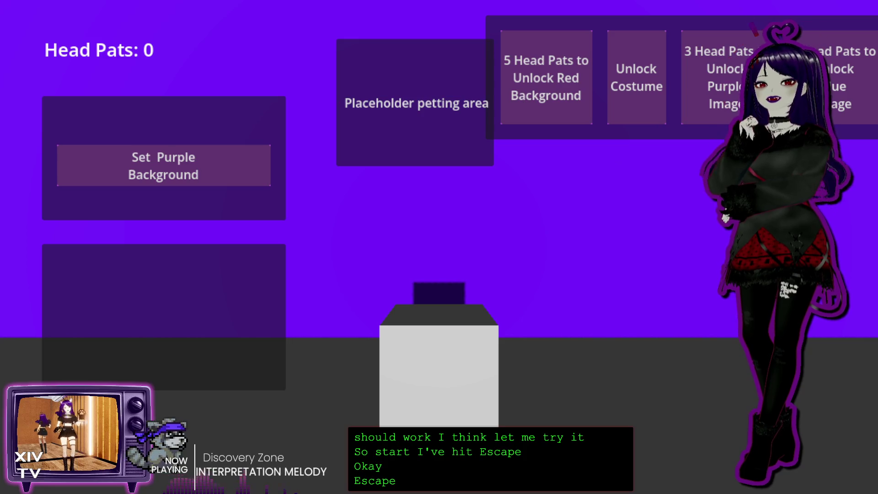
key("Escape")
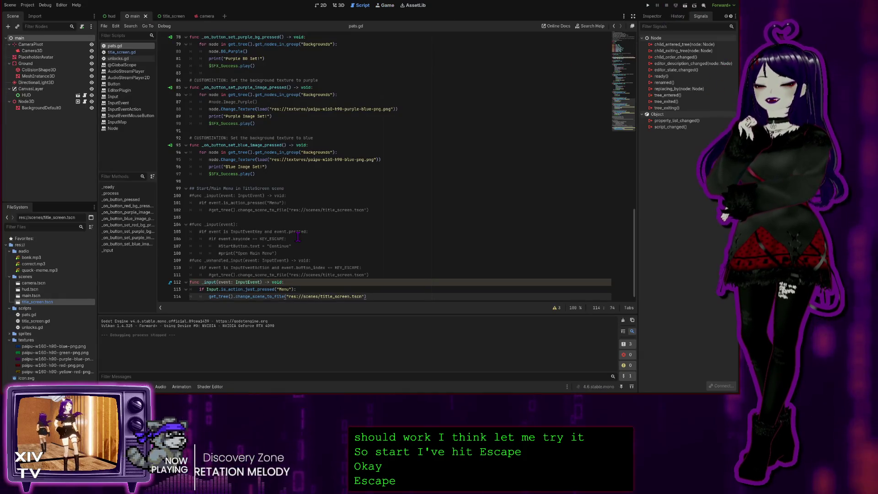
scroll(285, 297, "down", 1)
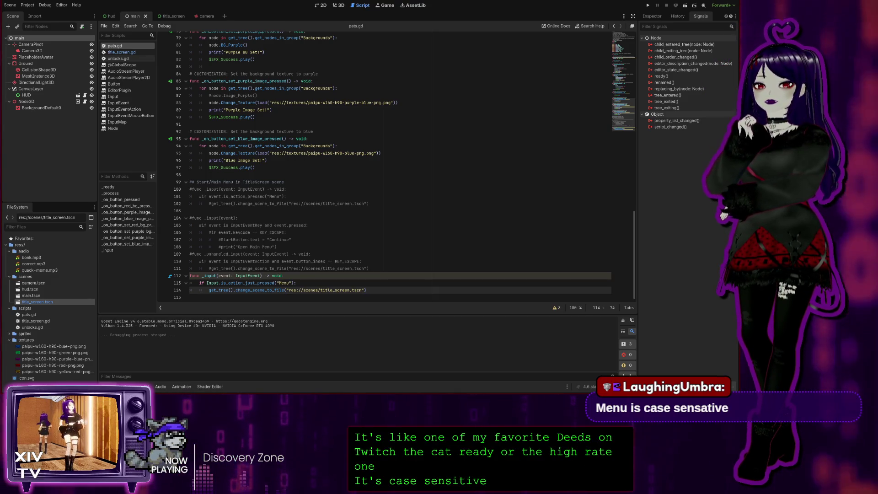
left_click(287, 283)
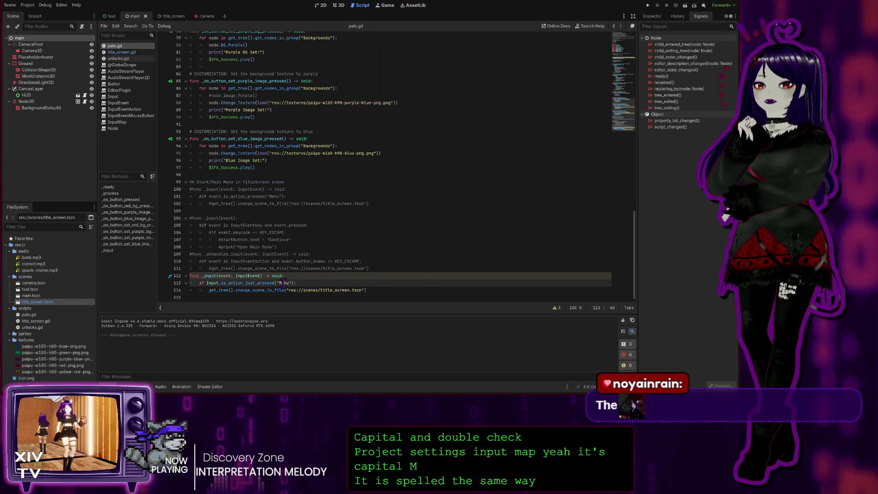
double_click(284, 283)
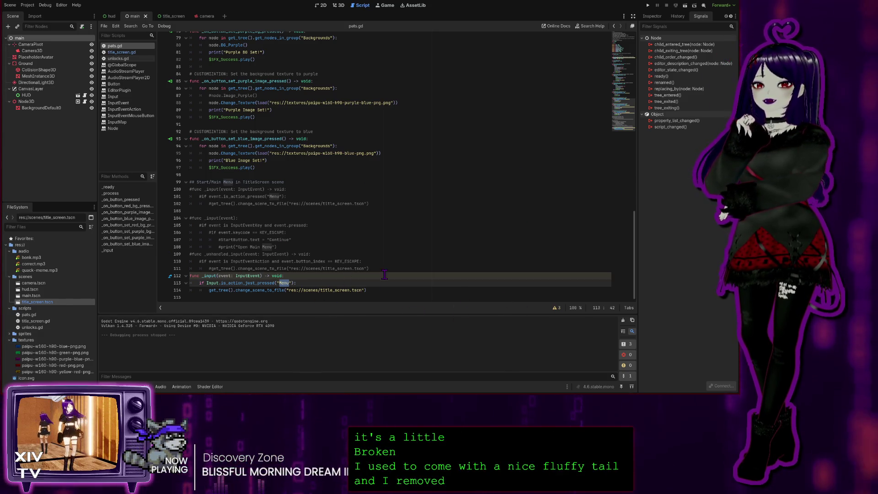
key("Down")
key("End")
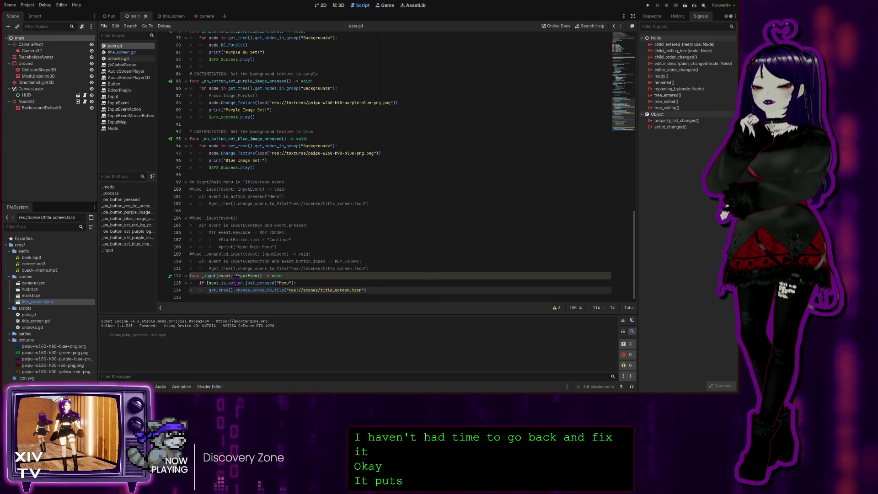
left_click(237, 282, "ctrl")
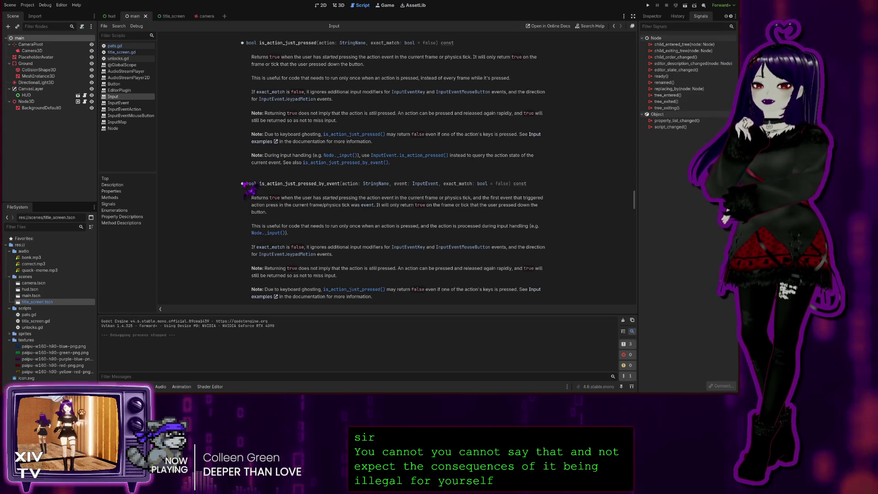
Open the unlocks.gd script from the script list
left_click(132, 59)
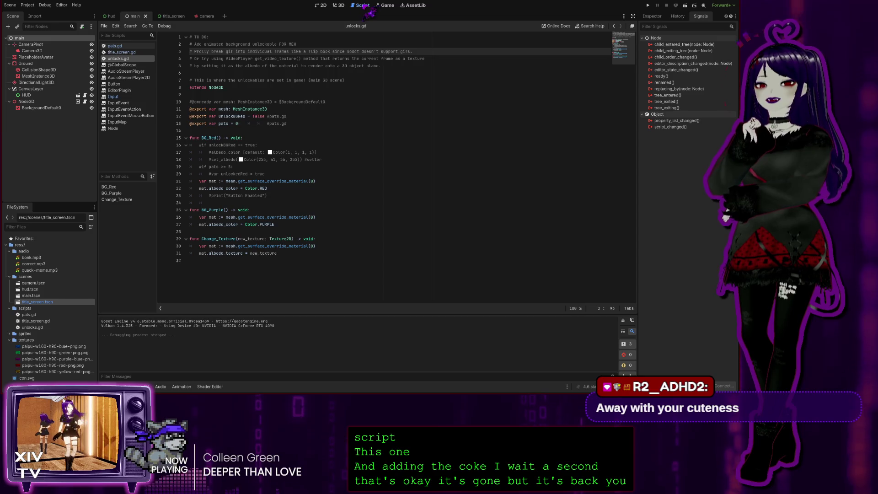
Select Node3D in the main scene and open its attached script
left_click(339, 6)
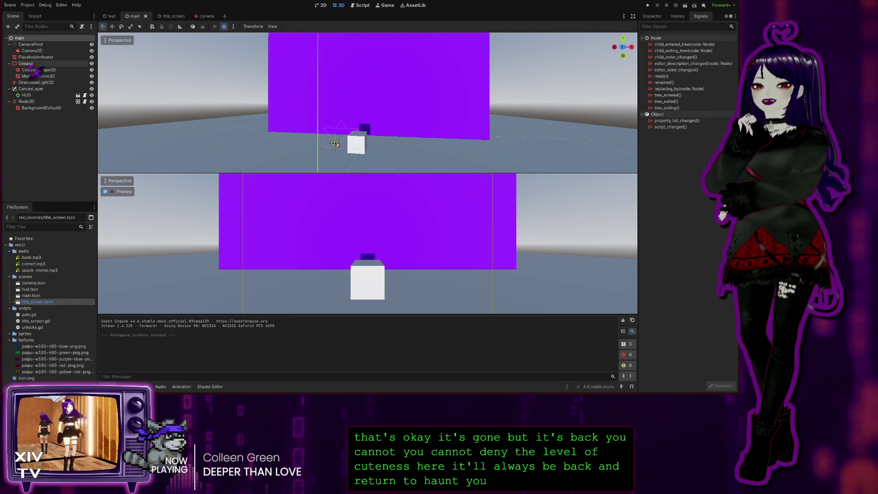
left_click(28, 101)
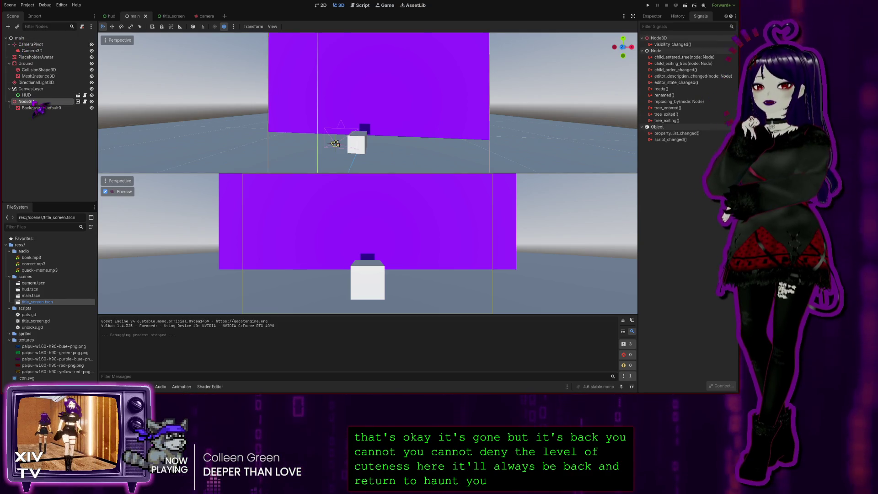
left_click(84, 101)
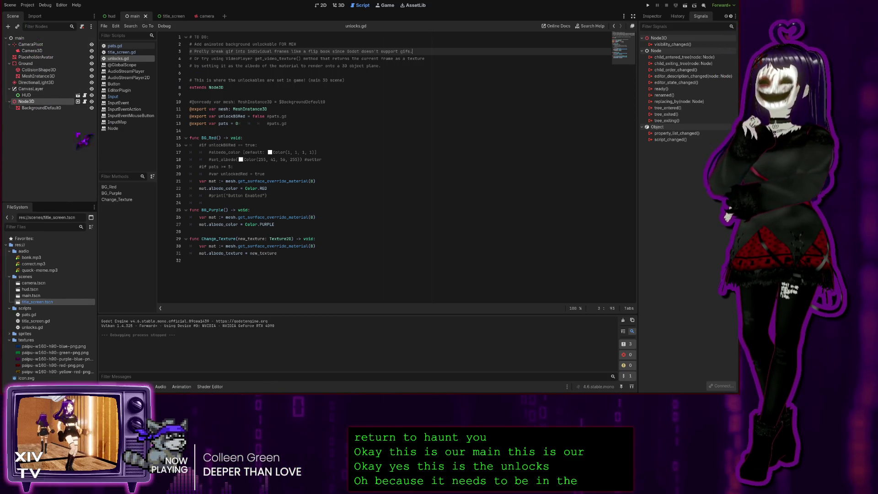
left_click(339, 6)
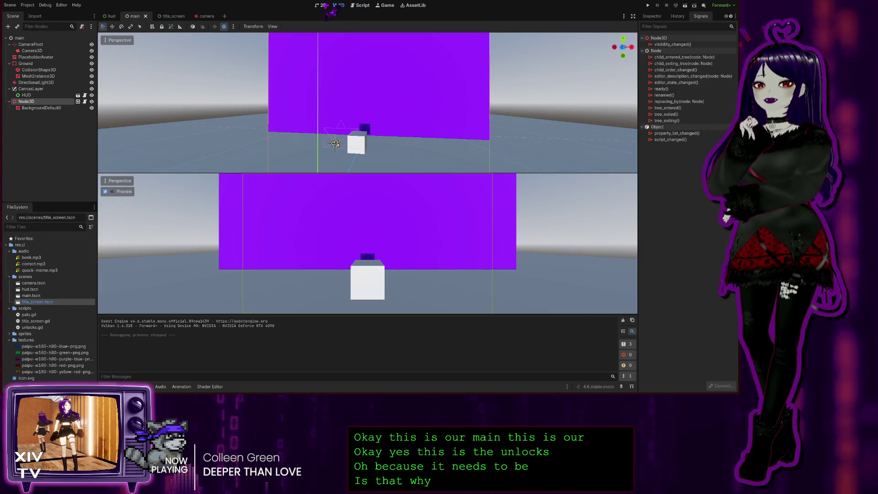
left_click(362, 6)
Switch to the hud scene and open pats.gd in the script editor
left_click(166, 16)
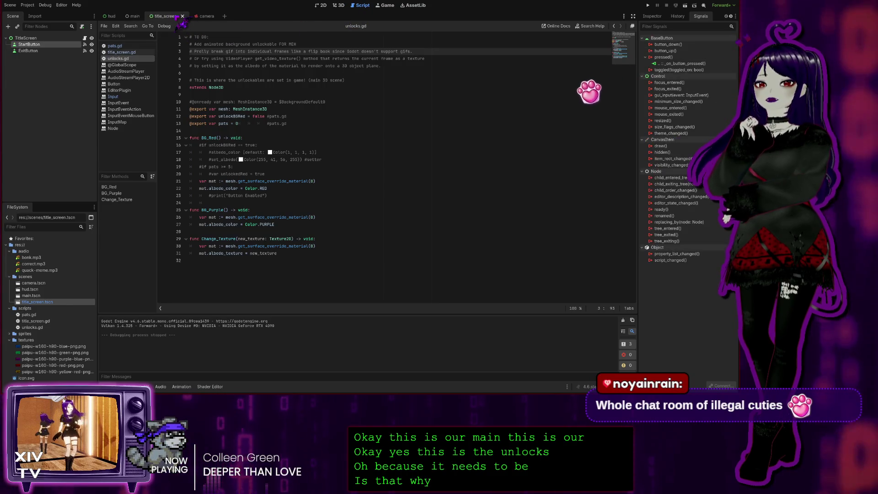
left_click(109, 16)
left_click(120, 46)
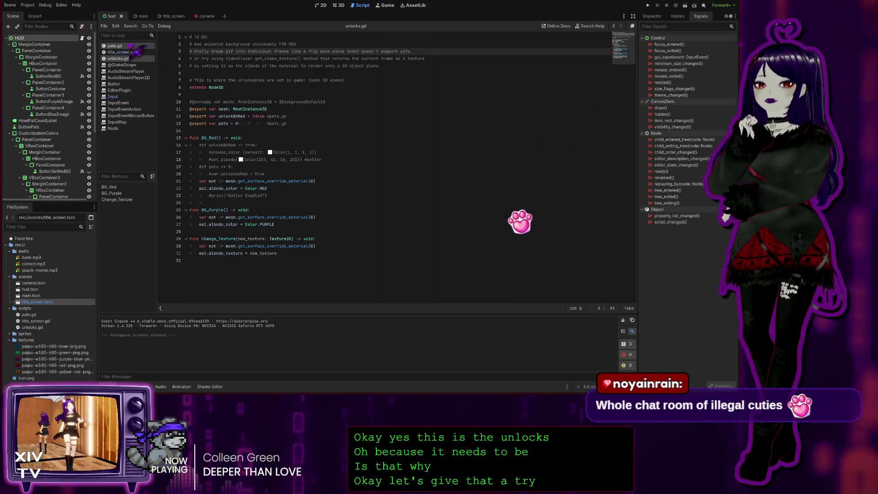
scroll(310, 253, "down", 1)
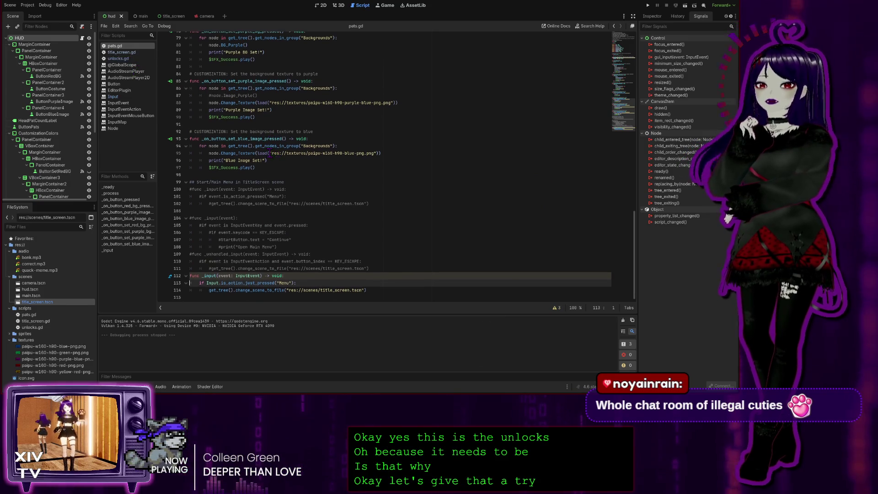
Comment out the Menu _input function on lines 112–114 of pats.gd
left_click_drag(372, 291, 190, 276)
key("ctrl+c")
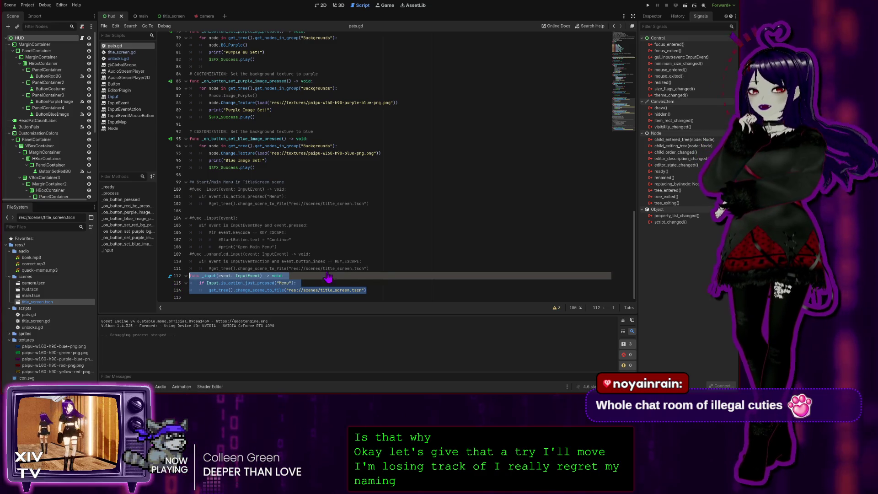
key("ctrl+k")
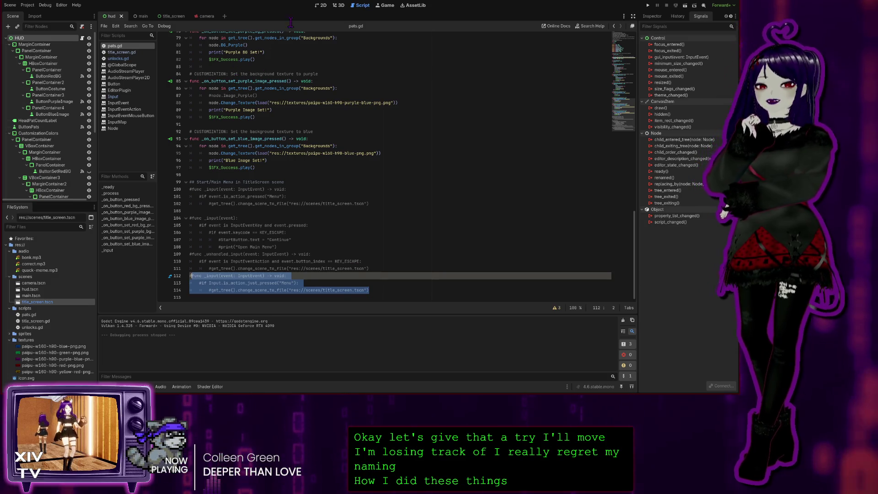
left_click(121, 52)
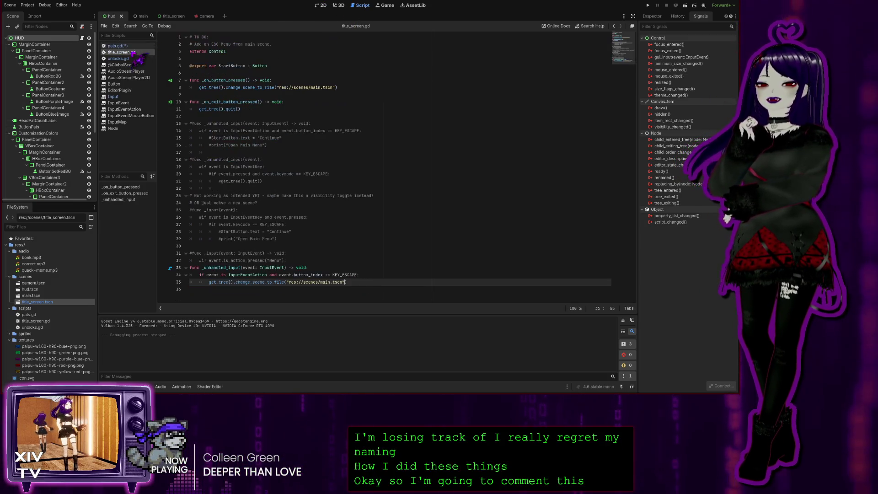
Paste the _input function onto a new line after line 32 of unlocks.gd
left_click(118, 59)
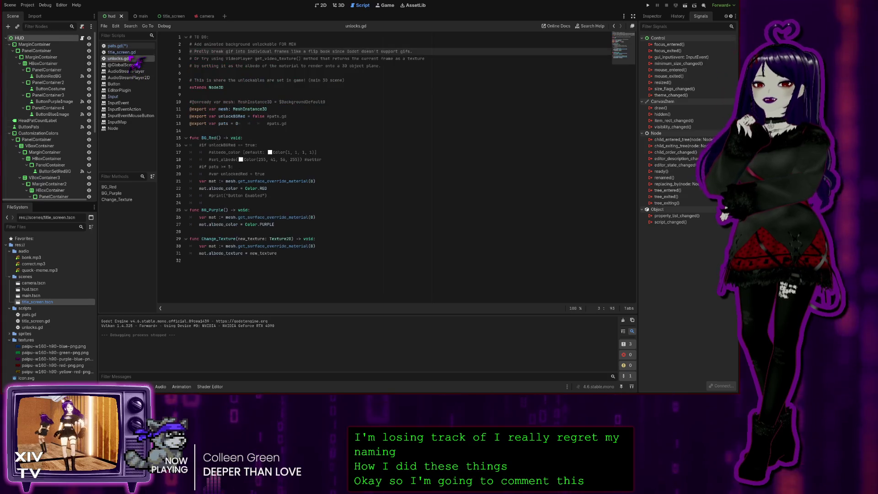
left_click(191, 272)
key("Return")
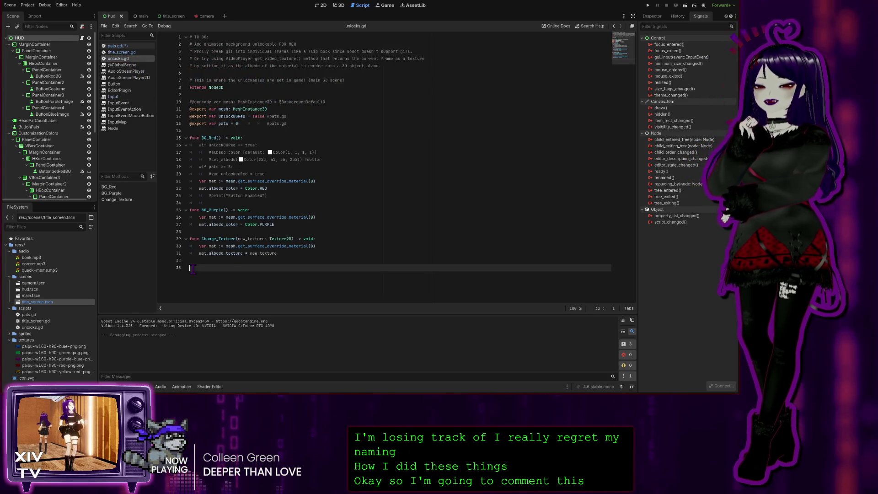
key("ctrl+v")
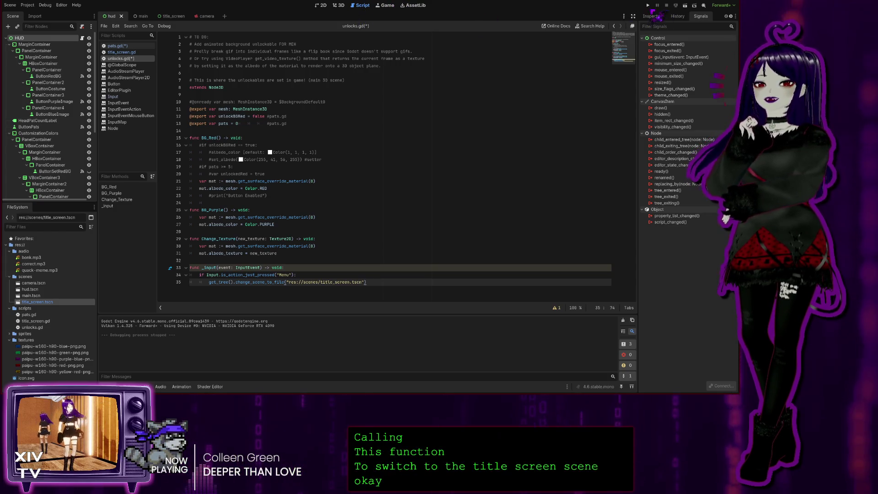
left_click(648, 5)
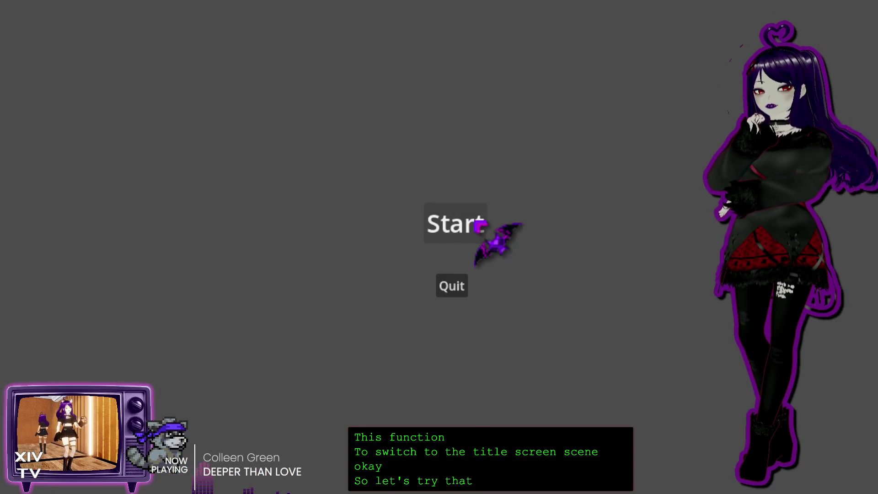
left_click(476, 225)
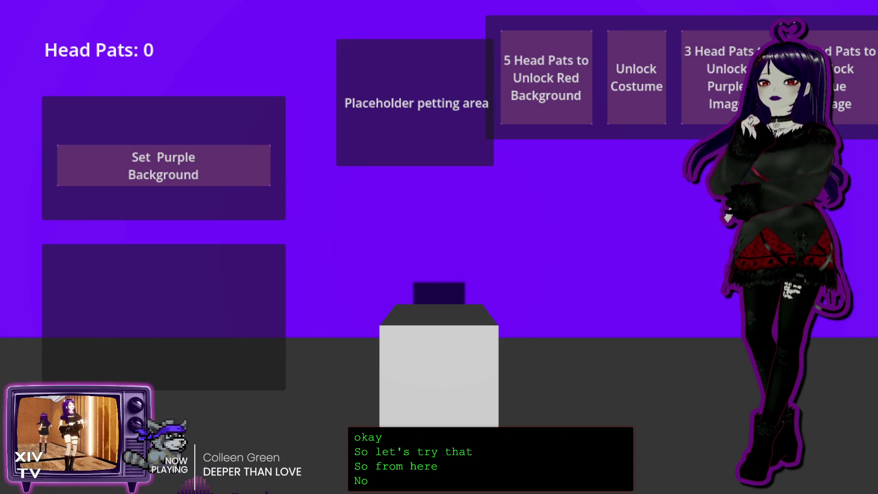
key("alt+F4")
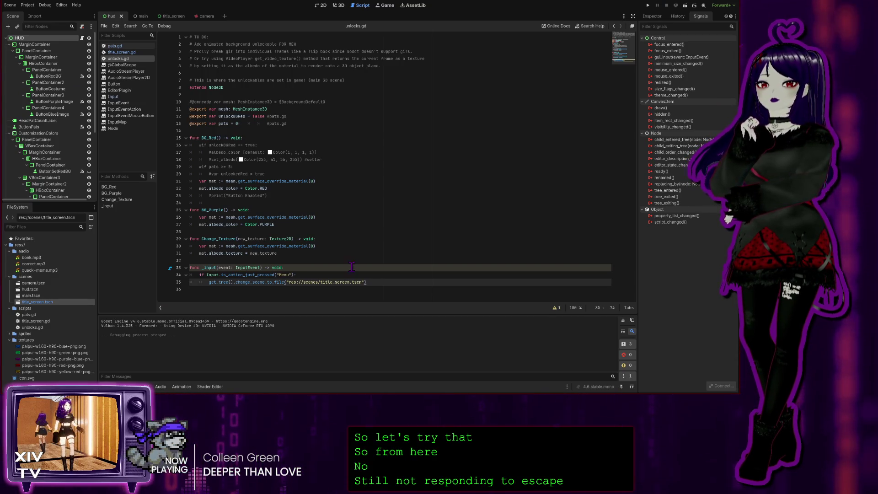
Delete the pasted _input function on lines 33–35 of unlocks.gd and the leftover empty line
mouse_move(377, 284)
left_mouse_down()
mouse_move(190, 283)
mouse_move(170, 270)
left_mouse_up()
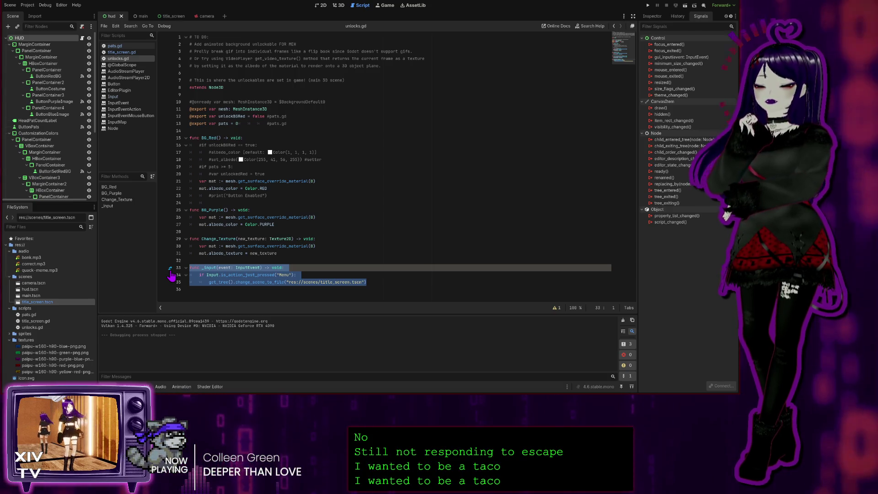
key("Delete")
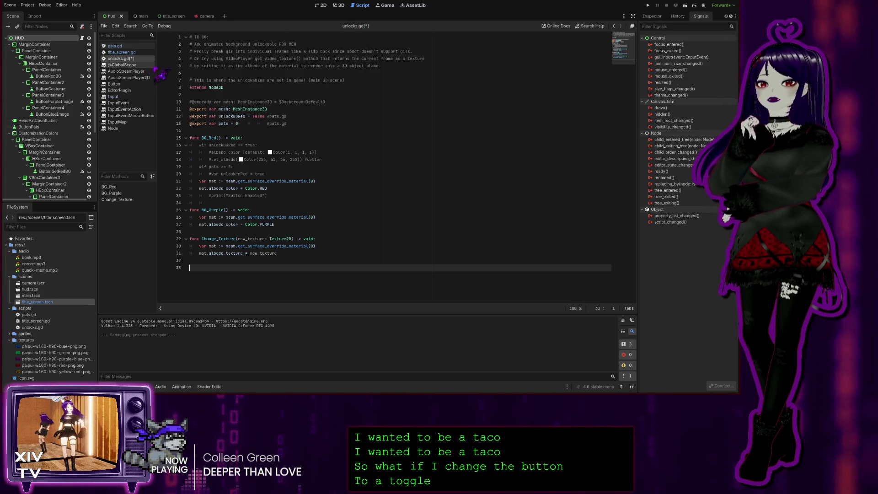
key("BackSpace")
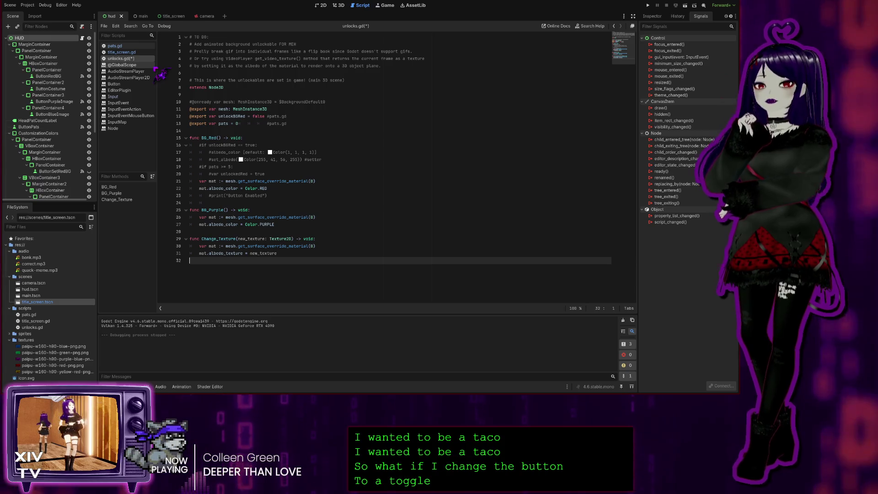
left_click(137, 53)
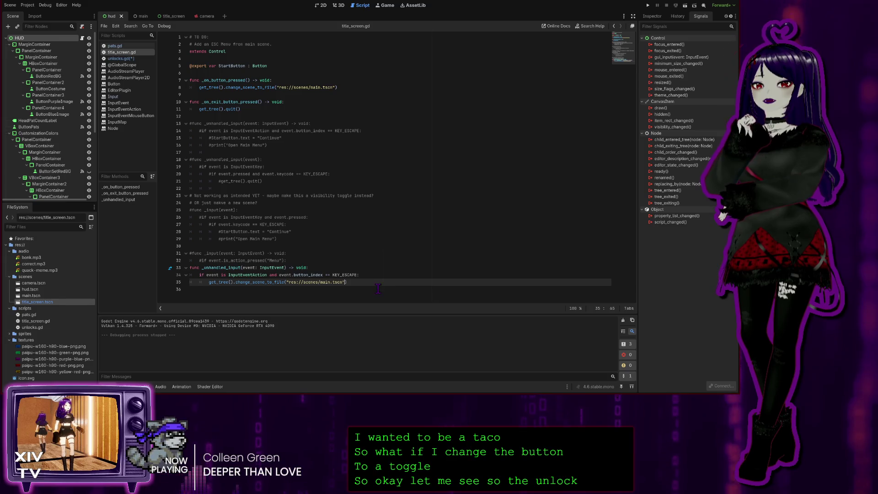
Place the caret on empty line 36 of title_screen.gd
left_click(200, 292)
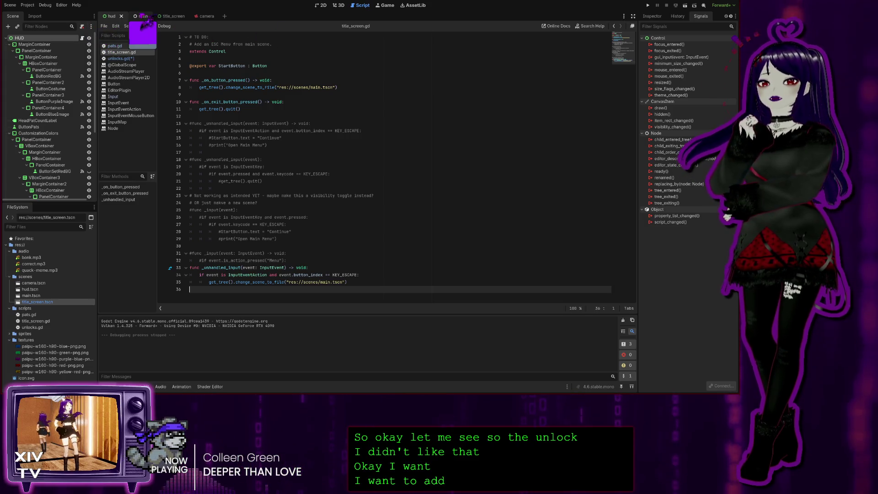
Switch to the main scene tab and select its root main node in the Scene dock
left_click(136, 16)
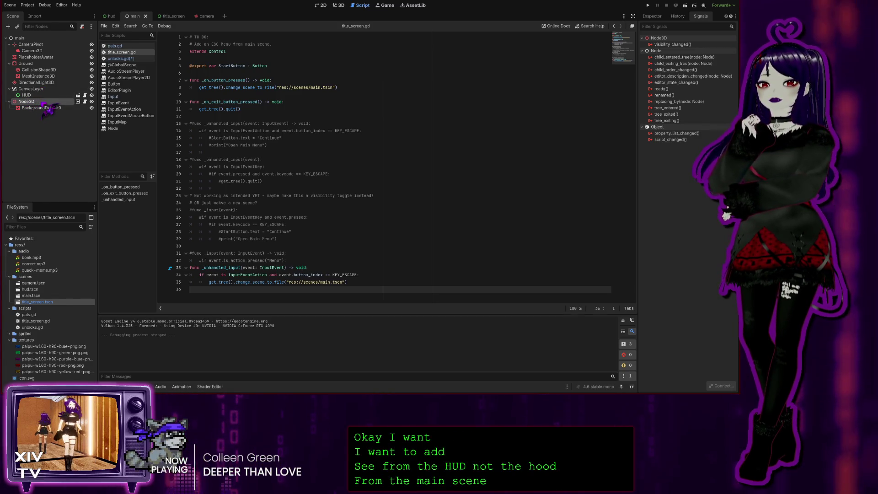
left_click(36, 38)
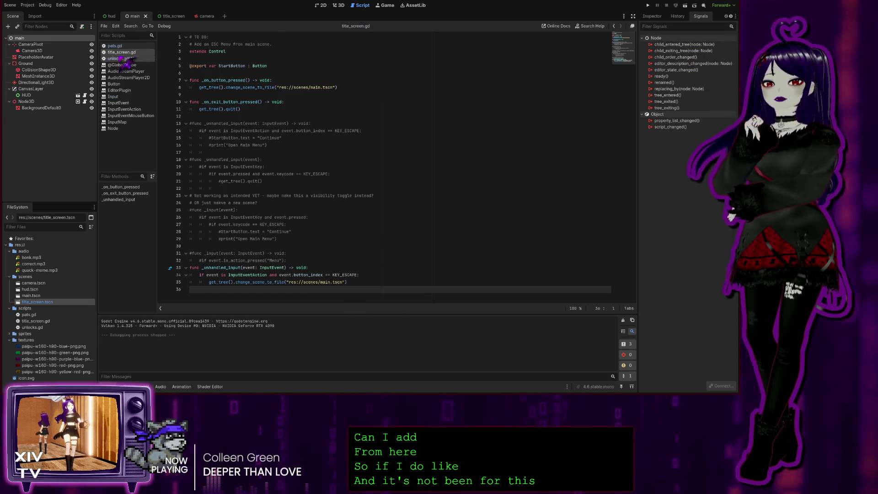
Look through pats.gd and Node3D's unlocks.gd, return to pats.gd, then bring up the hud scene
left_click(115, 46)
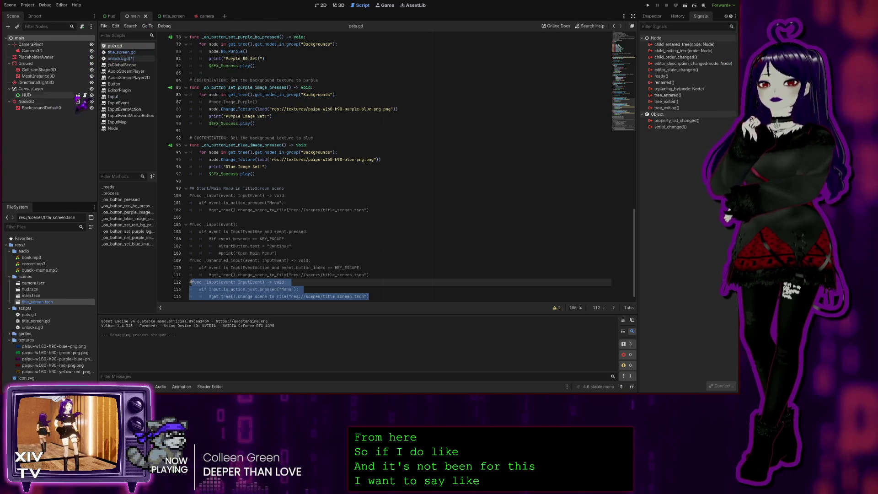
left_click(85, 101)
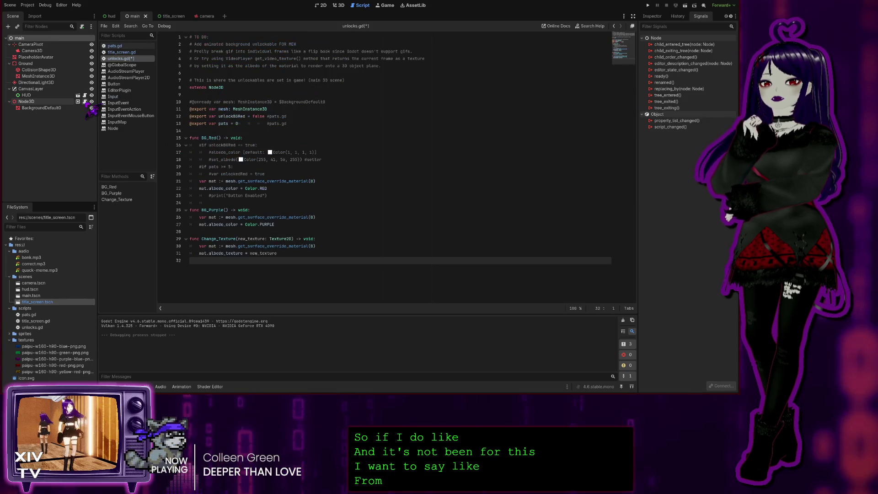
left_click(131, 47)
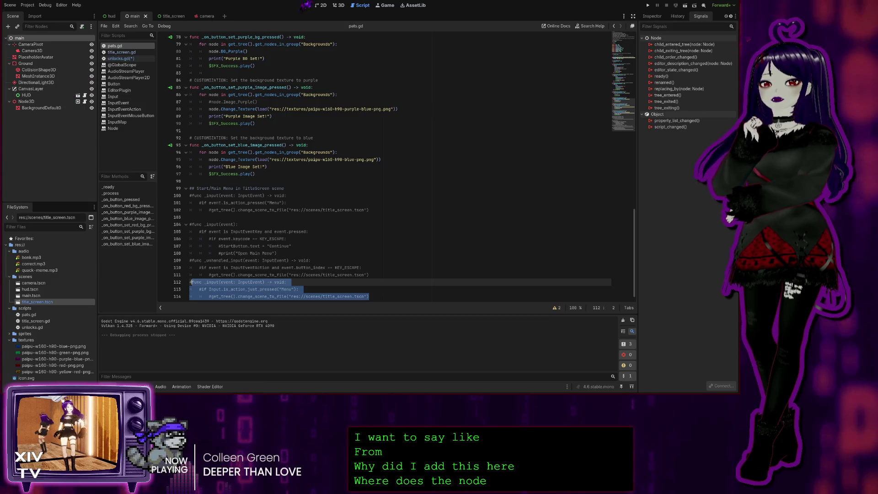
left_click(112, 16)
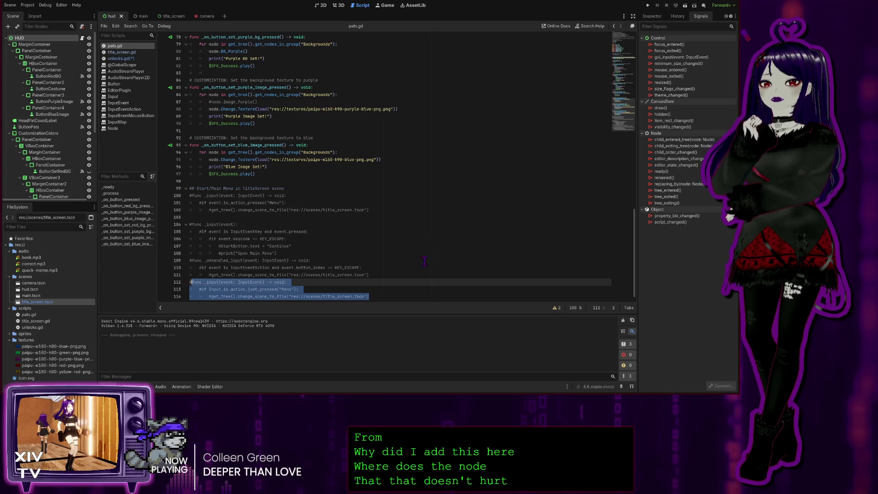
scroll(425, 262, "down", 1)
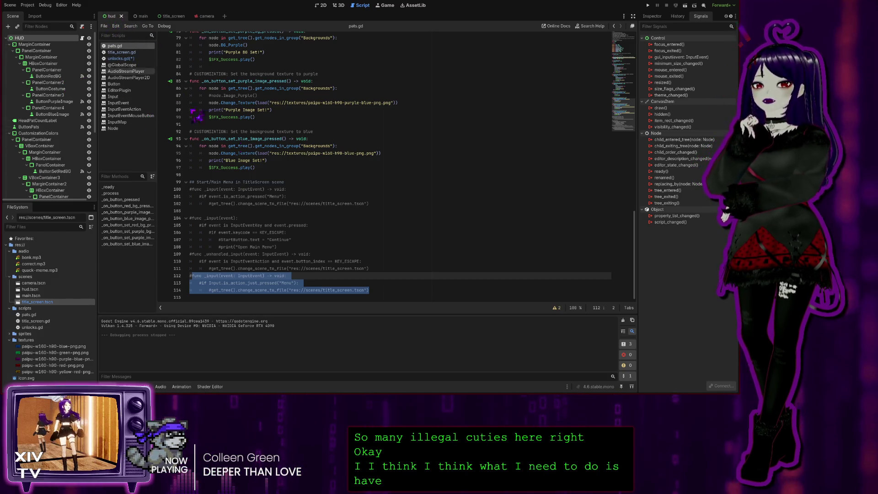
left_click(234, 191)
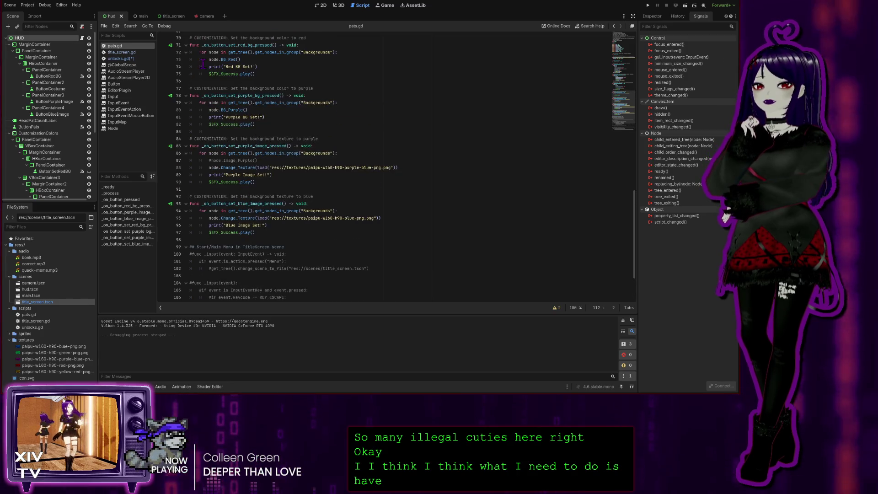
Show title_screen.gd in the script editor and switch to the title_screen scene
left_click(122, 52)
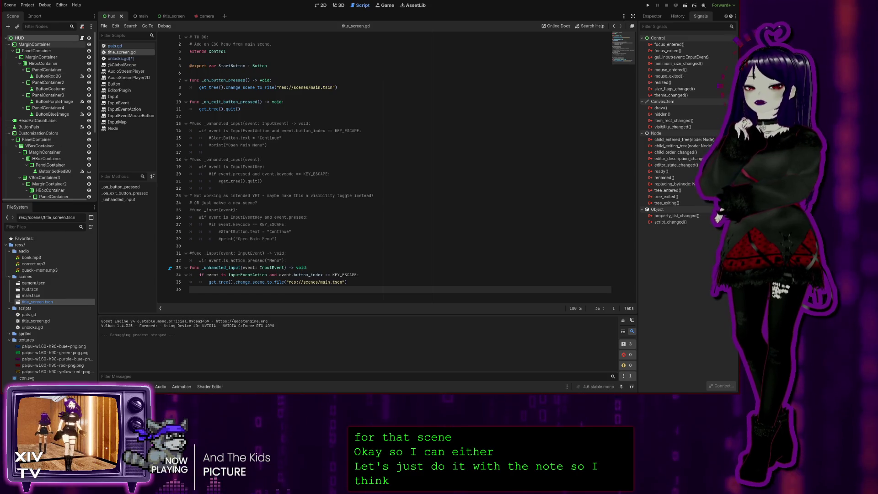
left_click(165, 16)
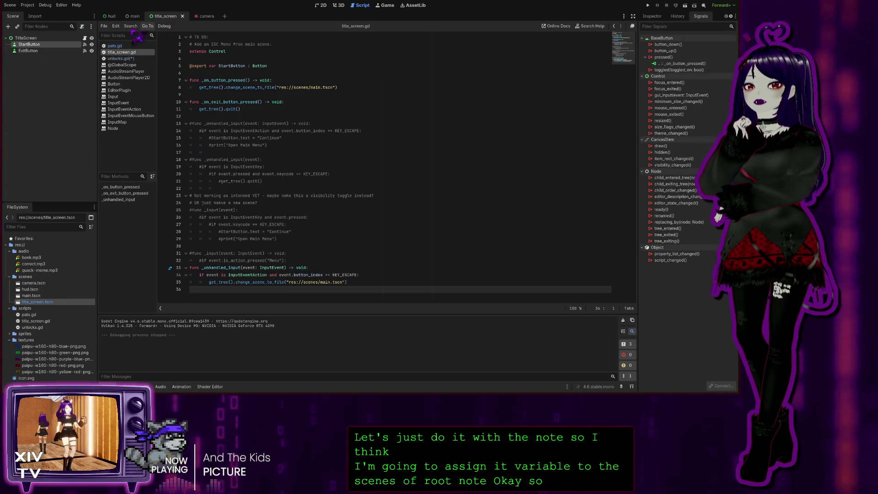
left_click(27, 44)
left_click(25, 38)
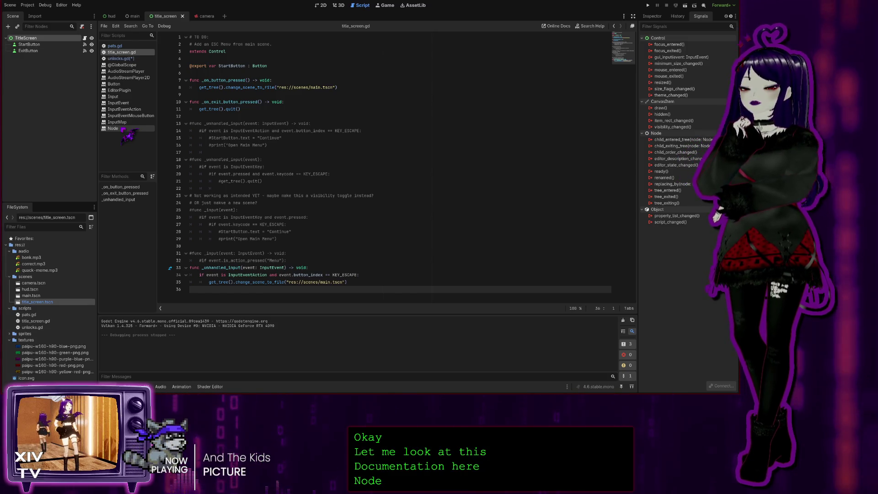
Read the Node class reference on remove_child, reparent and replace_by, then return to the main scene
left_click(122, 130)
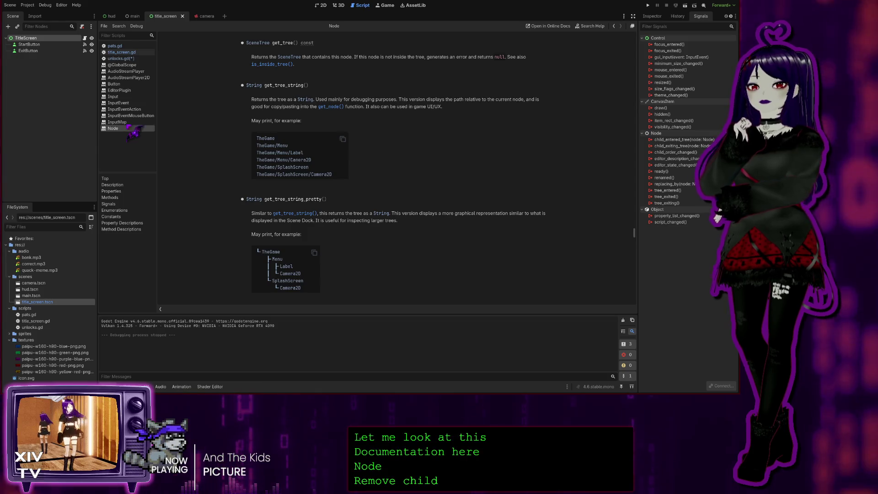
scroll(541, 158, "down", 10)
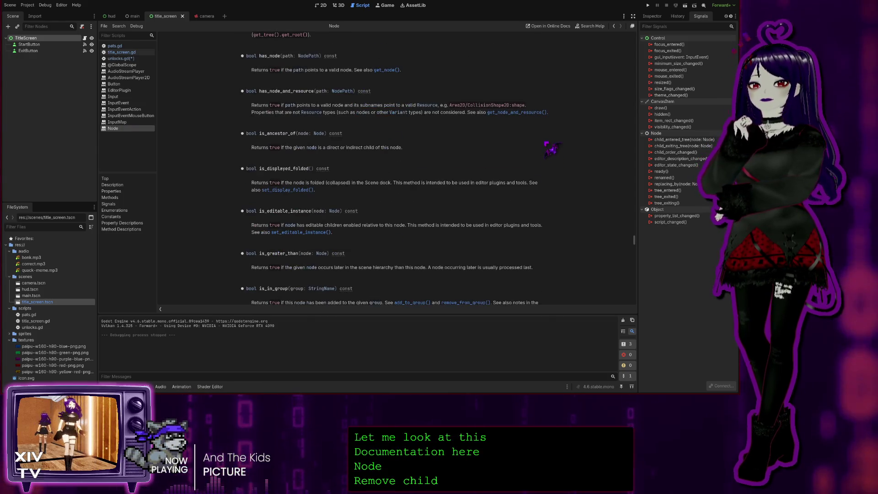
scroll(546, 135, "down", 4)
scroll(552, 142, "up", 5)
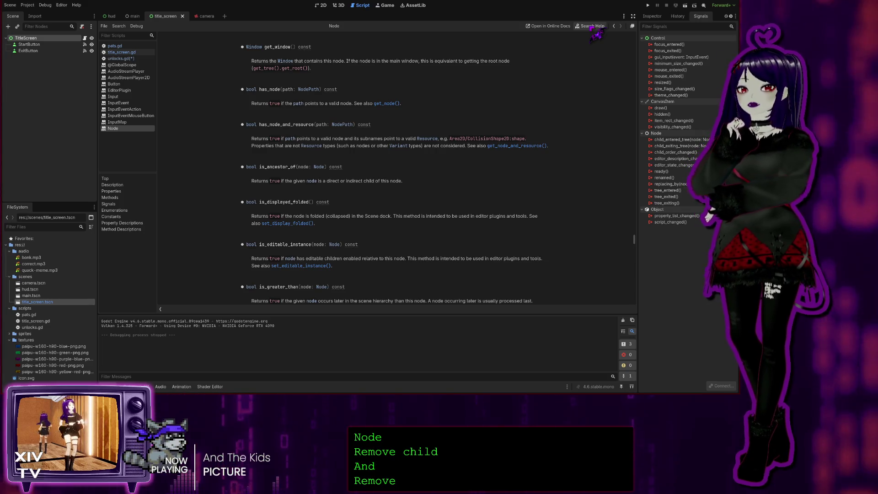
scroll(232, 133, "down", 10)
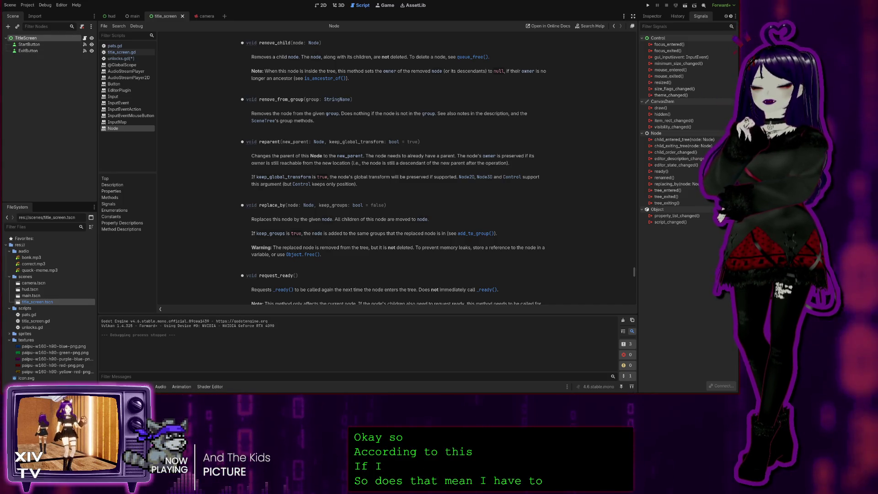
left_click(134, 16)
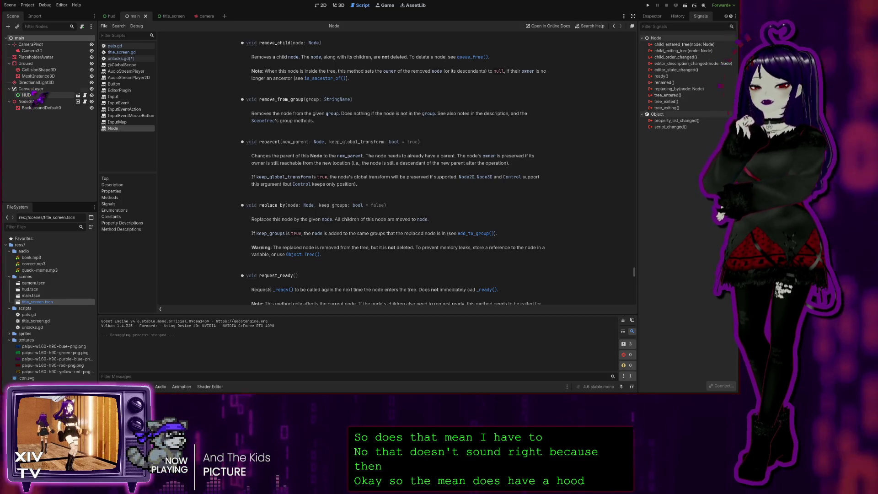
left_click(32, 89)
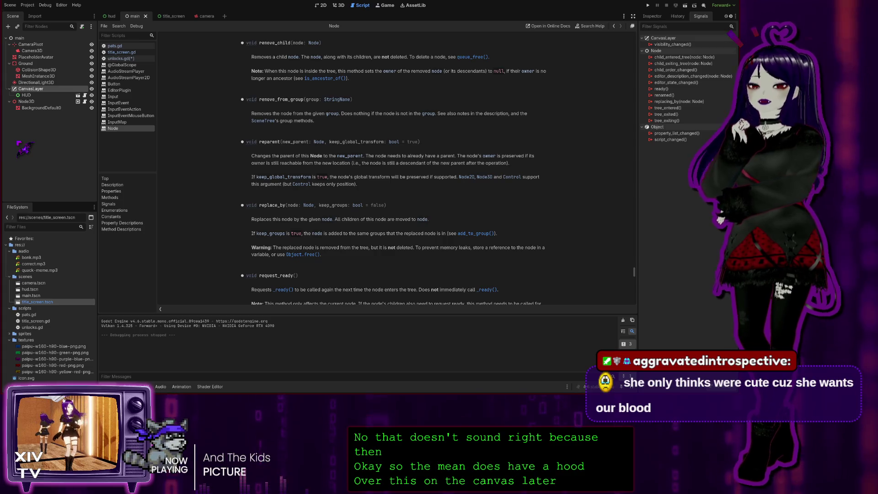
left_click(29, 95)
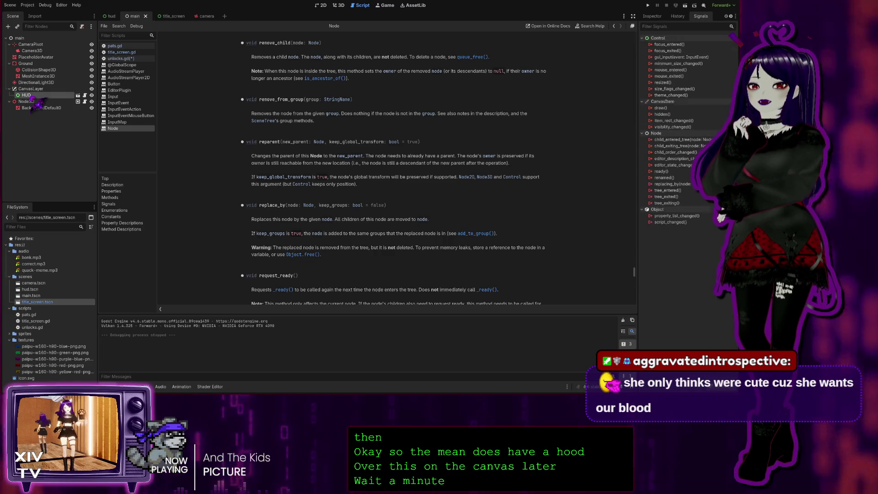
left_click(28, 89)
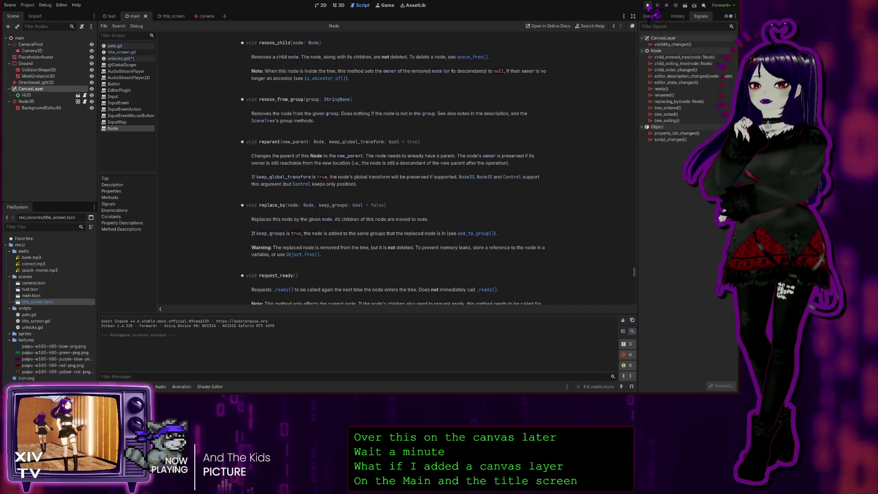
key("F5")
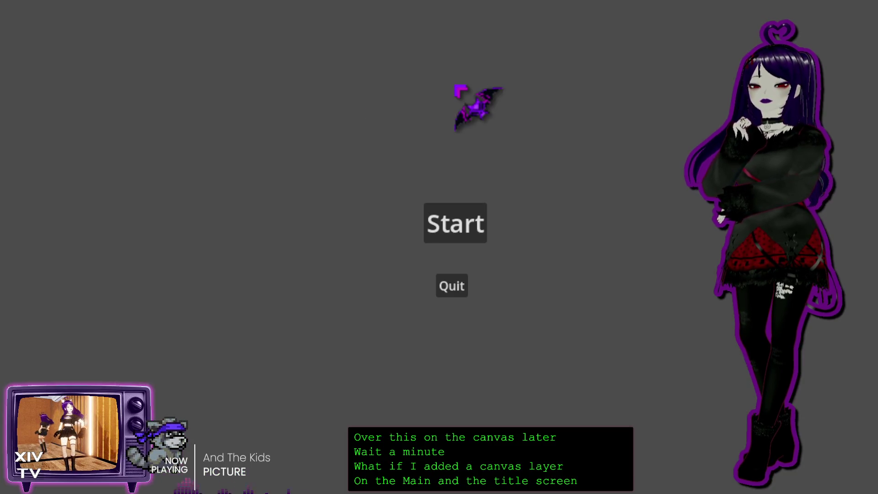
left_click(448, 226)
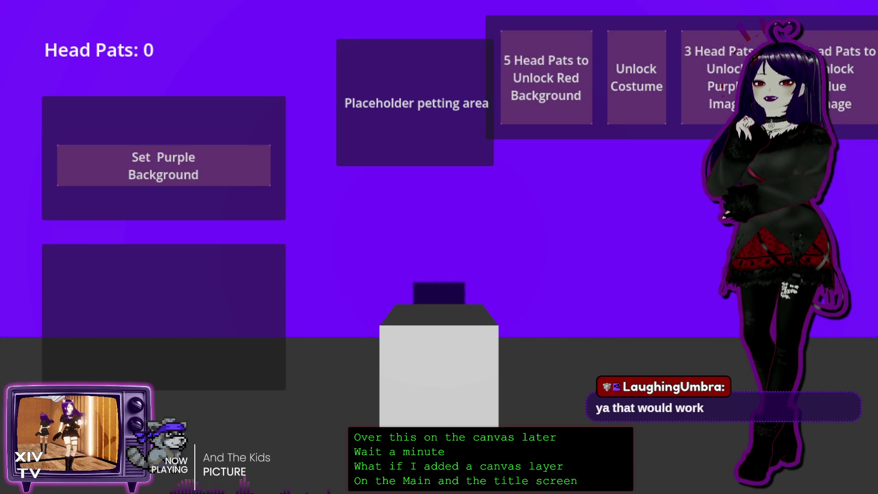
key("alt+F4")
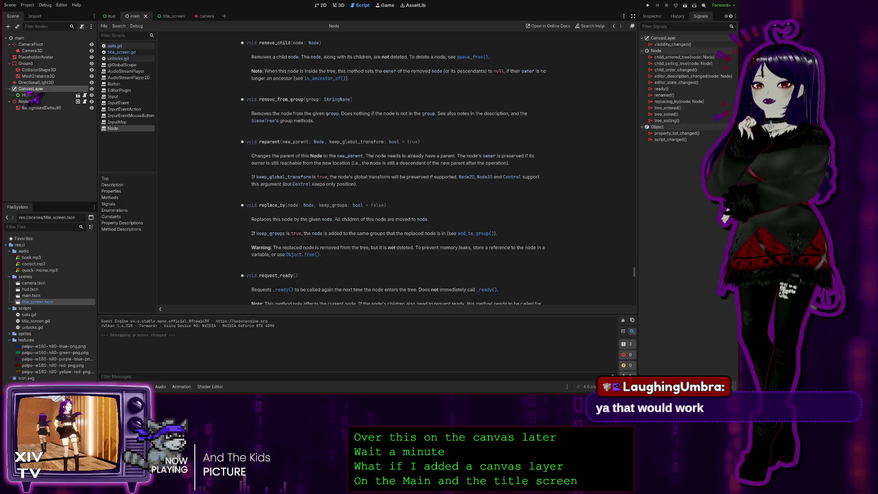
Add a CanvasLayer2 node under the main root node
left_click(19, 38)
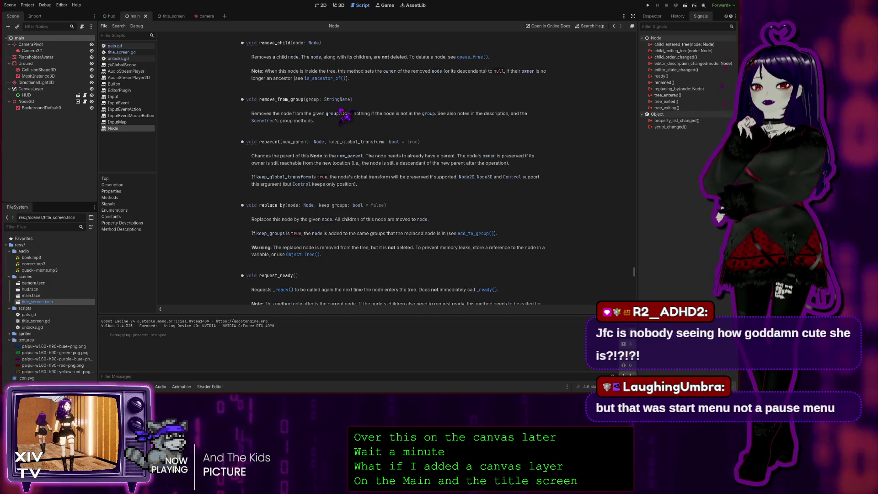
key("ctrl+shift+z")
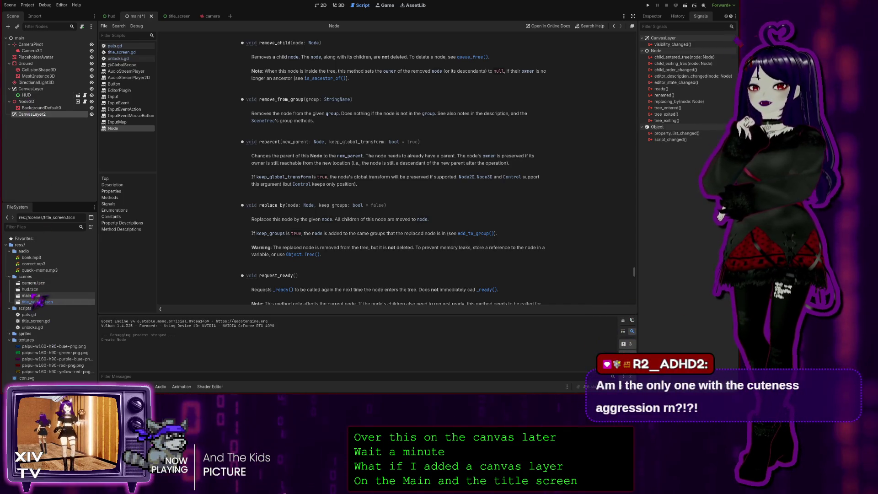
Instance title_screen.tscn under CanvasLayer2 and rename that layer to CanvasLayerTop
left_click_drag(42, 304, 41, 86)
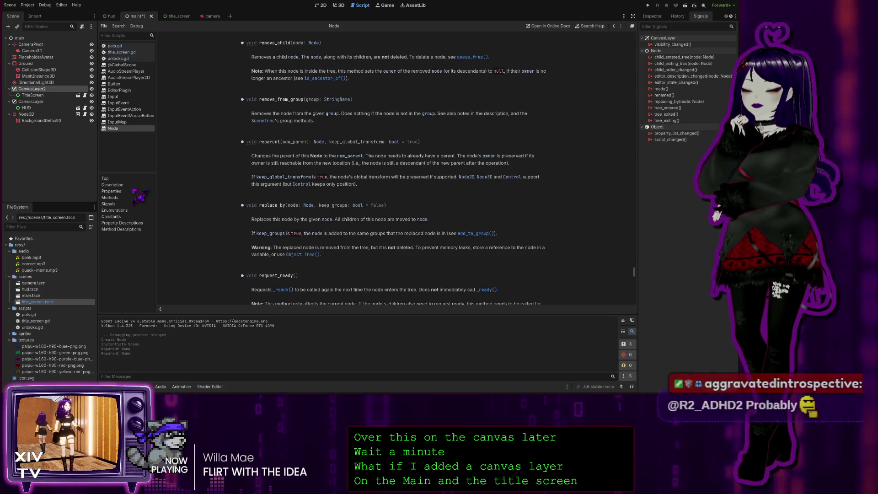
key("F2")
type("CanvasLayerTop")
key("Return")
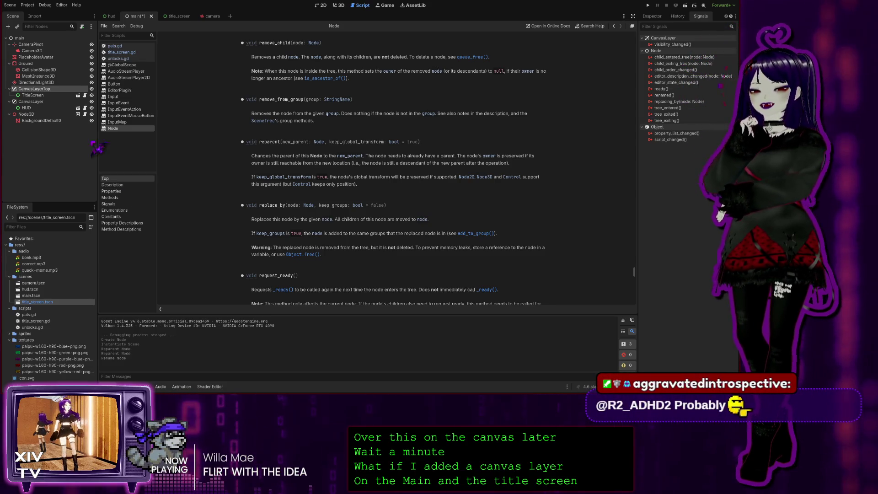
left_click(54, 95)
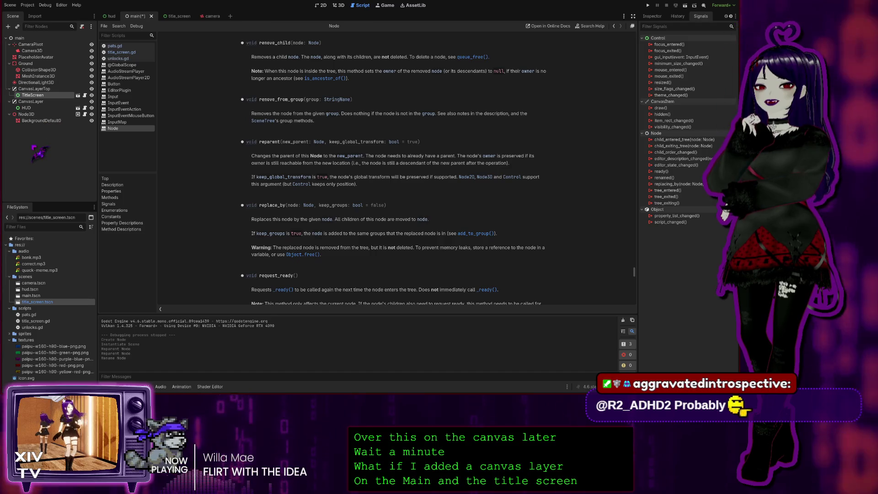
left_click(35, 89)
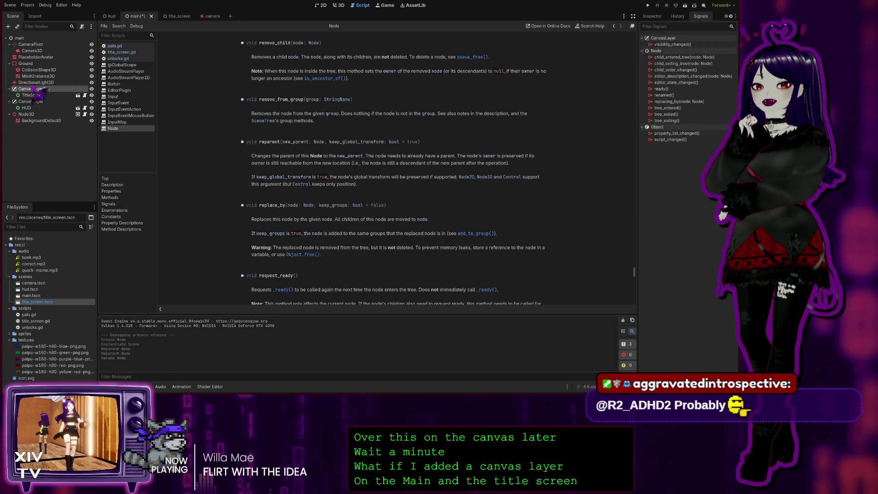
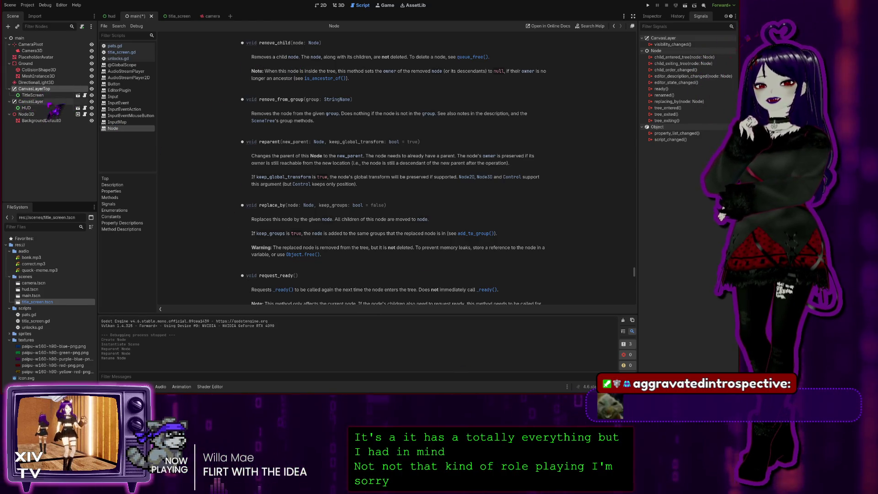
Switch away to the 3D view and back, then open pats.gd, which colors the "Backgrounds" group
left_click(340, 6)
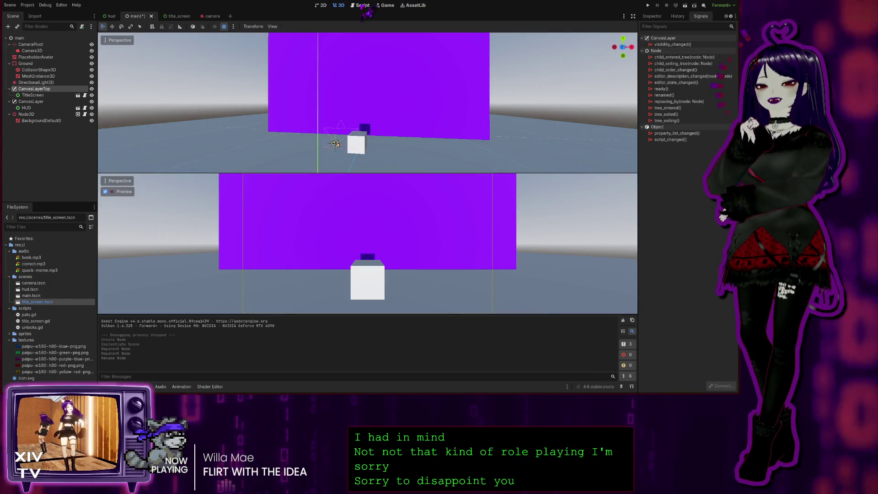
left_click(363, 5)
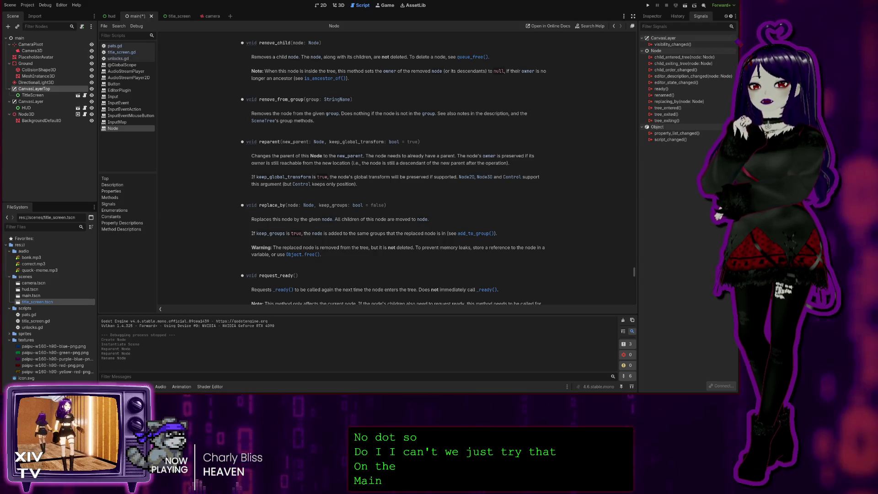
left_click(85, 109)
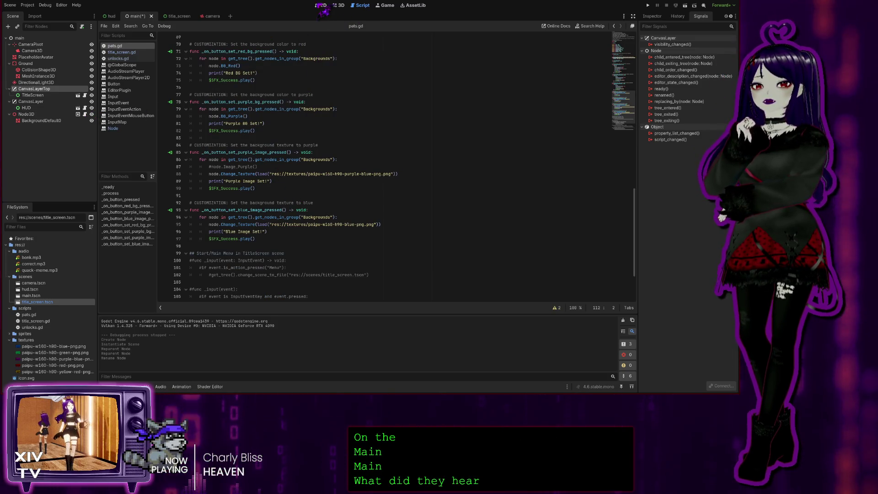
In title_screen.gd, delete the _unhandled_input function that switched to main.tscn
left_click(127, 53)
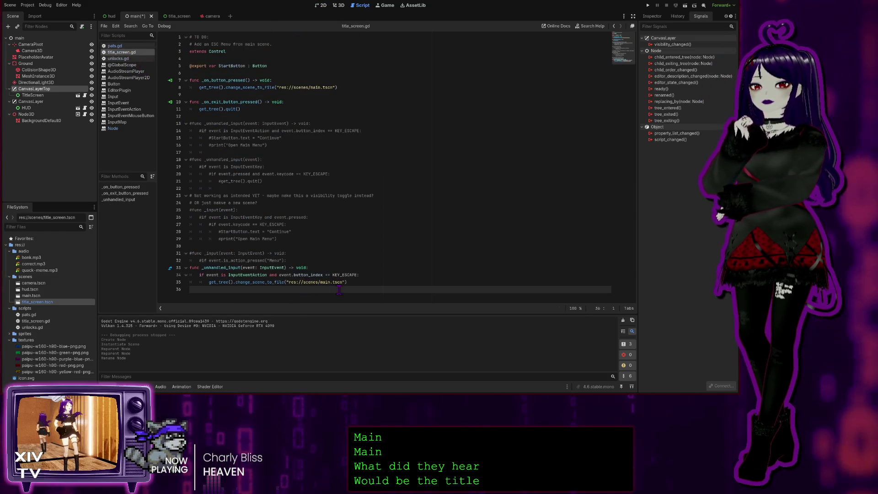
left_click_drag(354, 281, 154, 268)
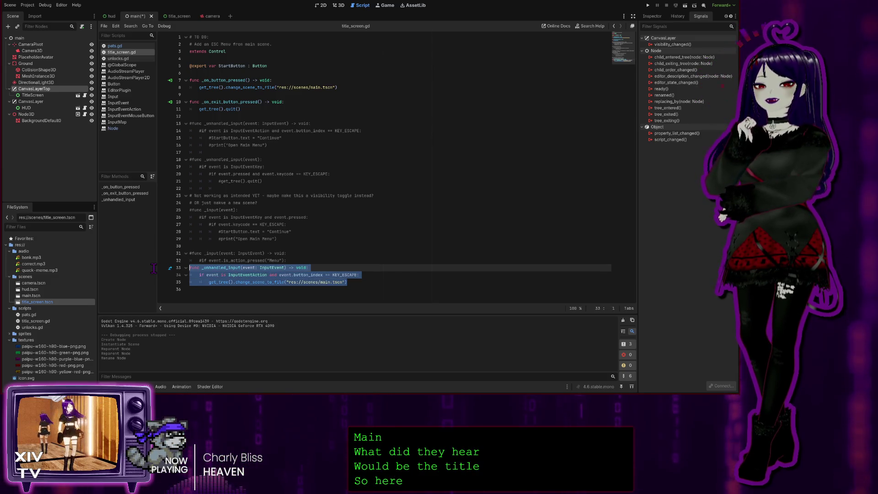
key("BackSpace")
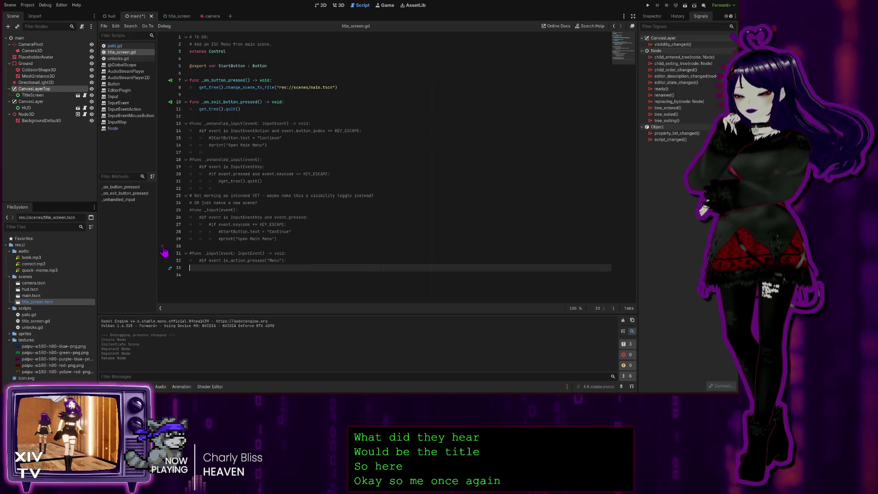
key("Down")
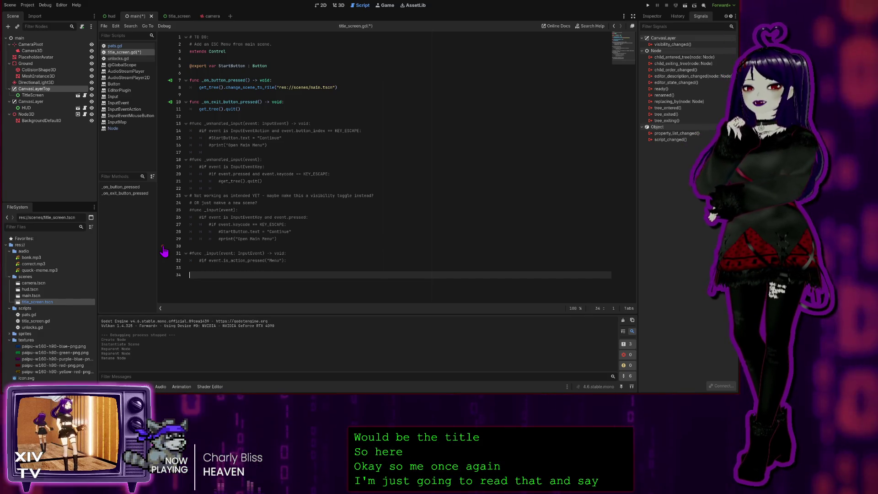
type("func")
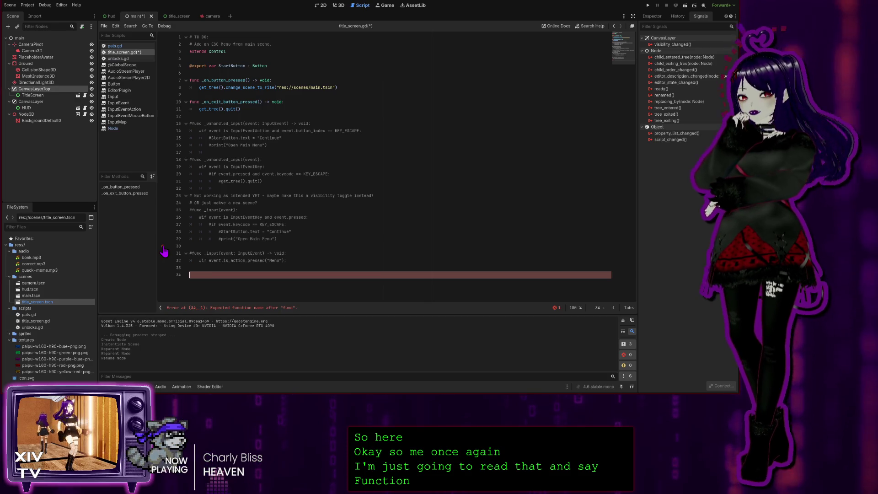
key("BackSpace")
key("BackSpace")
key("BackSpace")
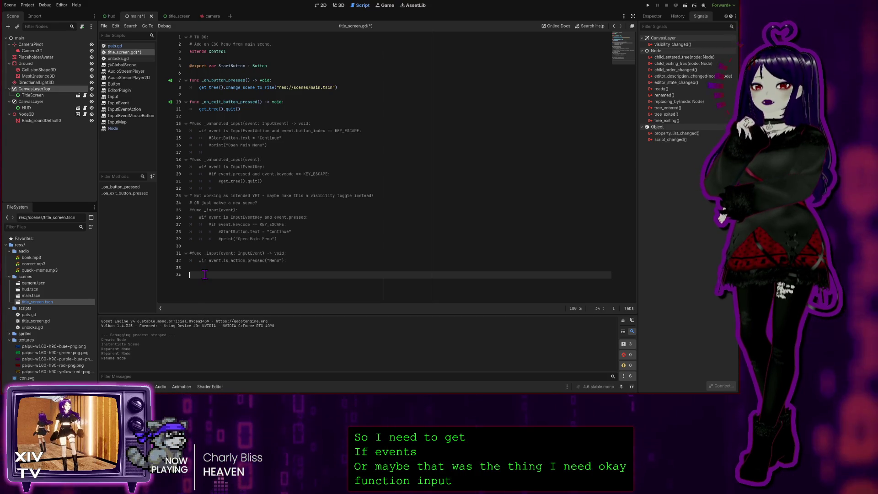
Uncomment the _input function checking the Menu action and add node.remove_child() inside its if block
key("BackSpace")
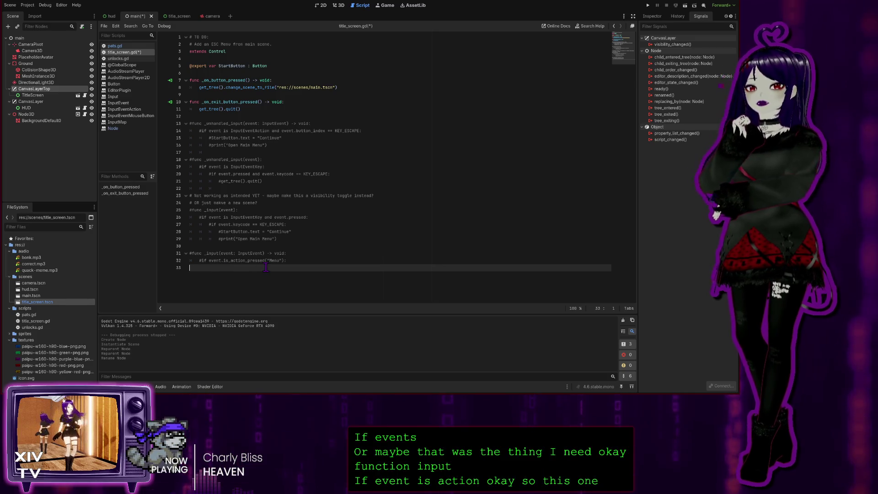
left_click_drag(287, 259, 157, 252)
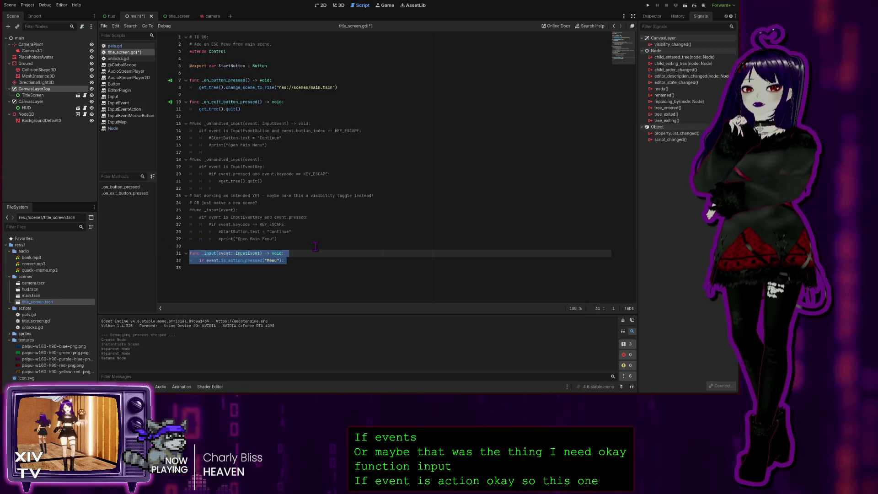
key("ctrl+k")
left_click(315, 259)
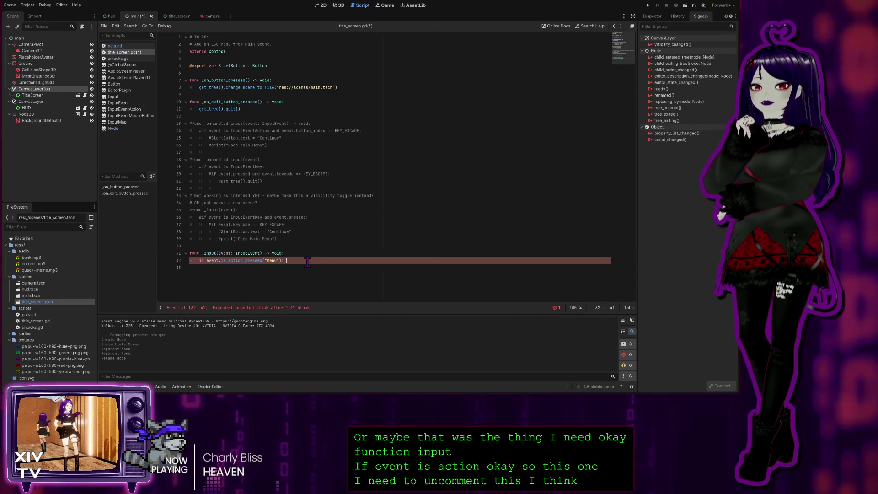
key("Return")
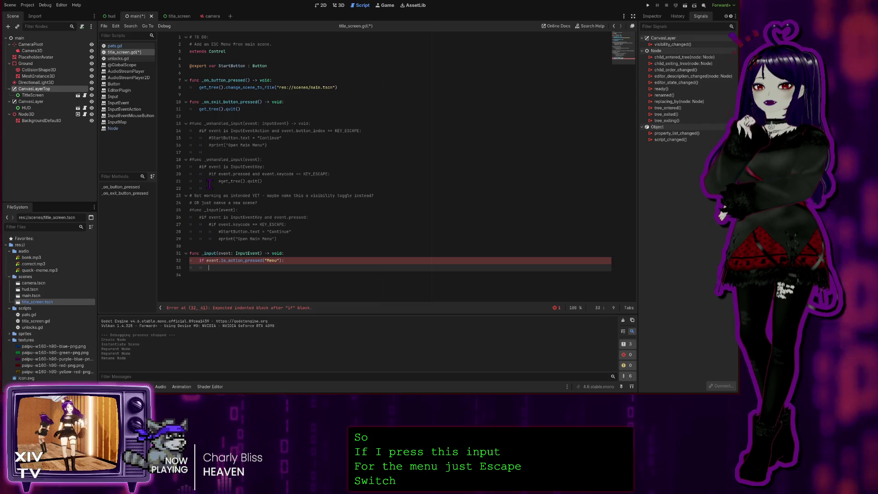
type("nod")
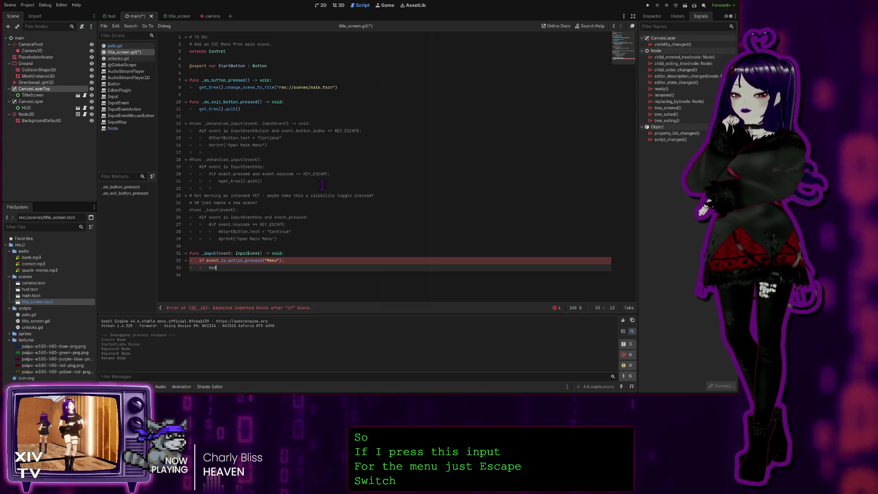
type("e.")
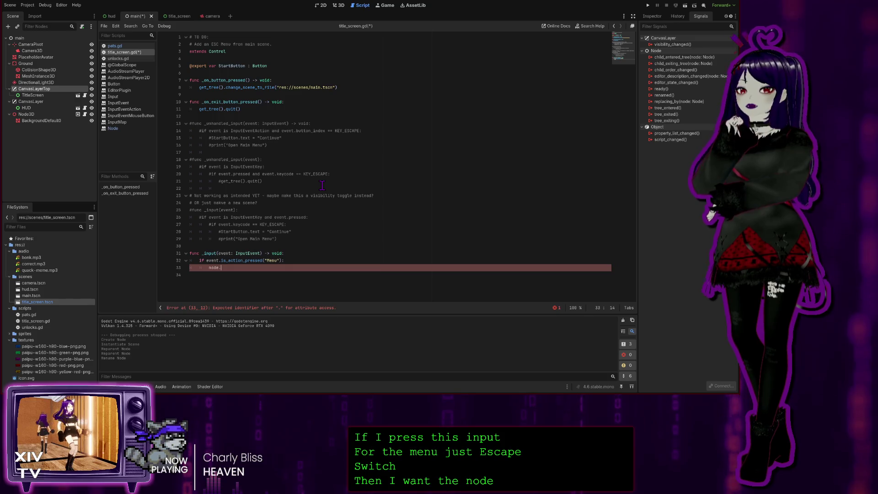
type("remo")
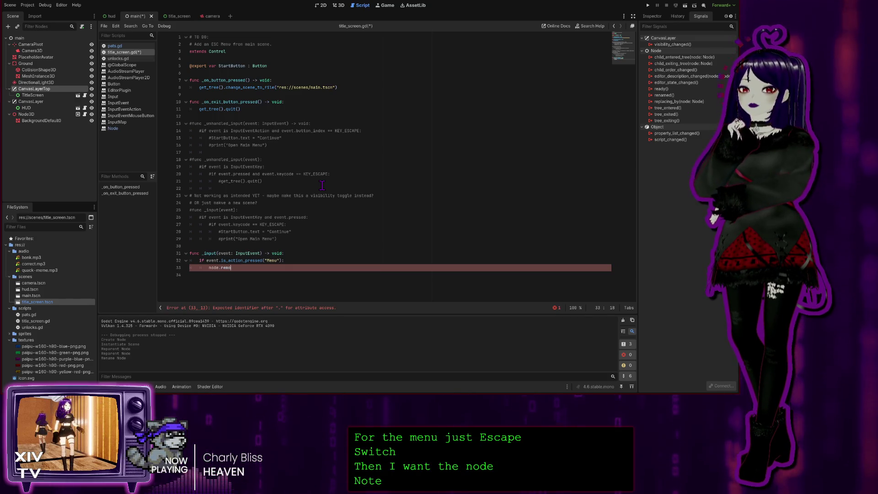
type("ve_child")
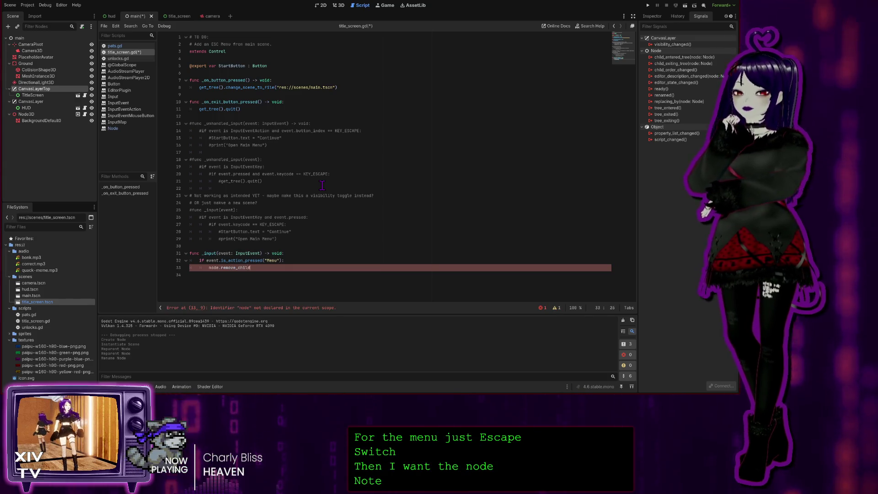
type("()")
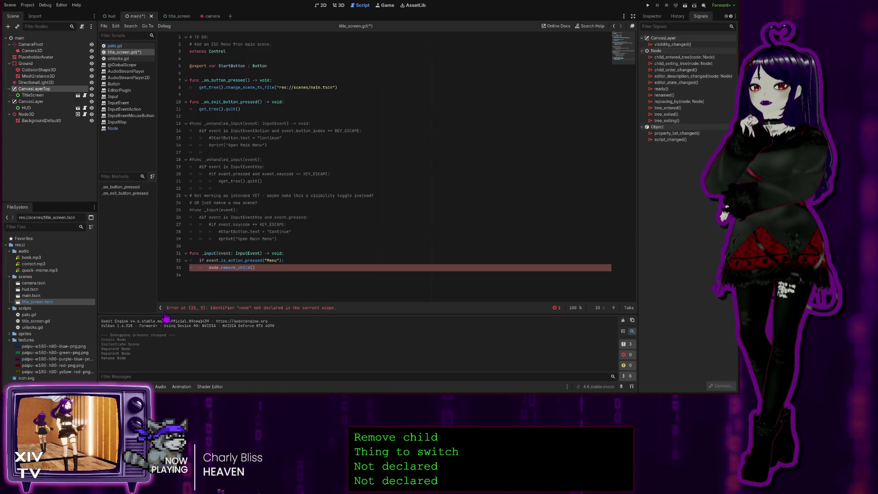
left_click(133, 387)
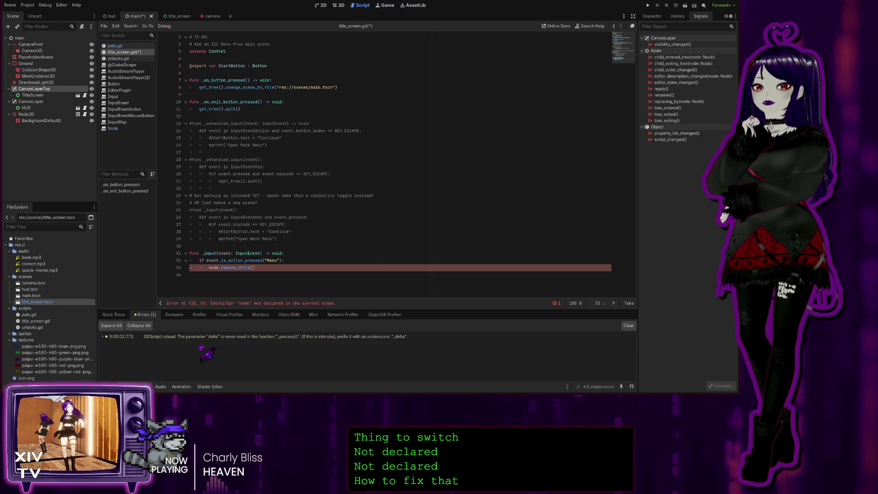
Review the reported script errors and return the caret to the end of line 33
left_click(254, 272)
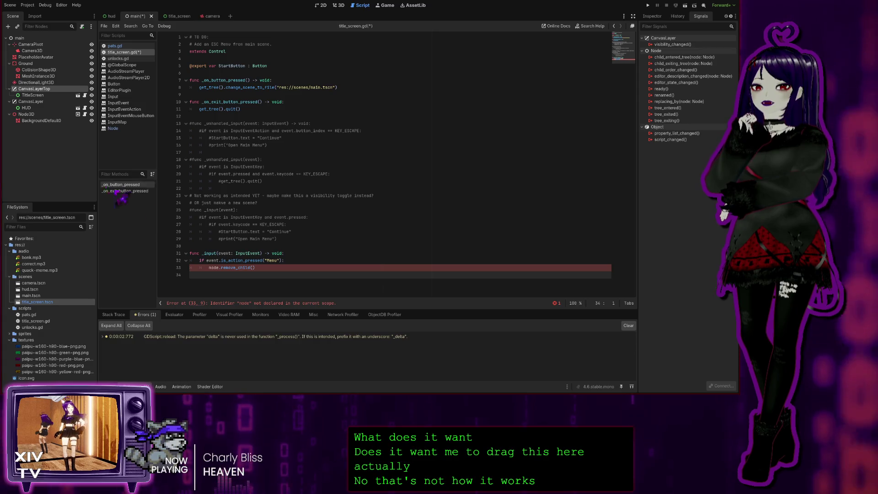
left_click(252, 268)
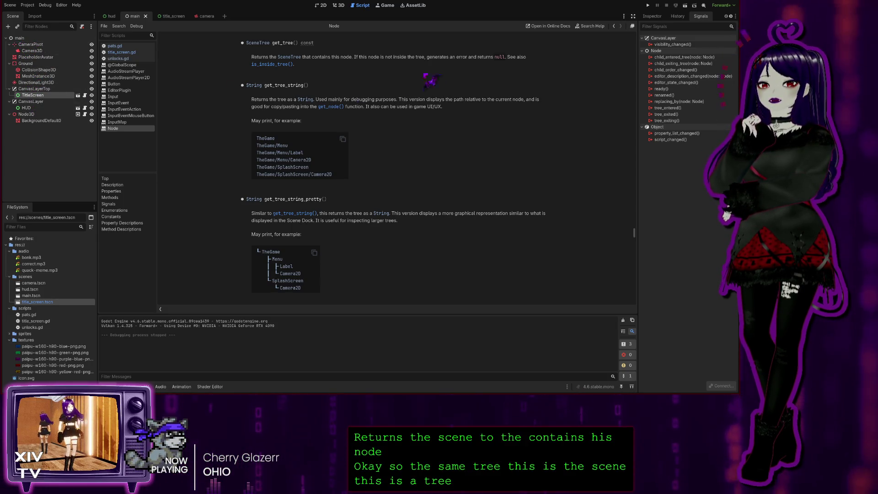
Return from the Node class reference to title_screen.gd
left_click(131, 53)
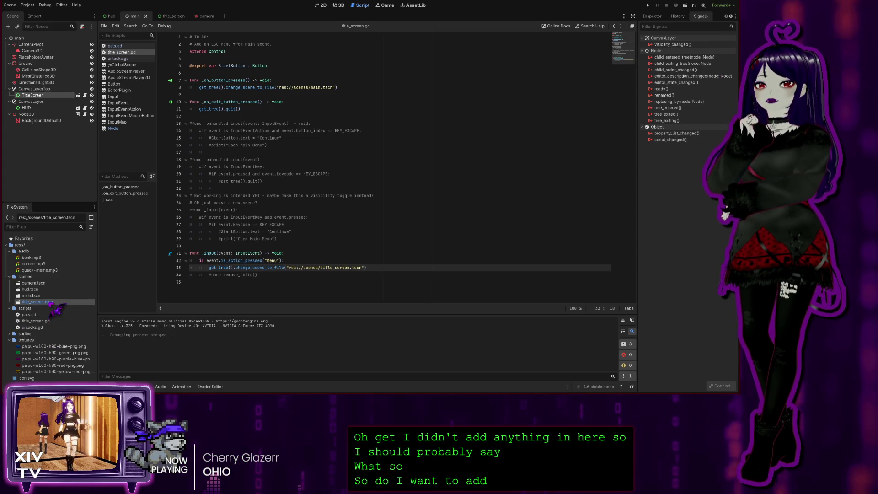
Test-run the game for the Menu action, then remove the misplaced scene path from get_tree()
left_click_drag(51, 304, 231, 269)
left_click(649, 6)
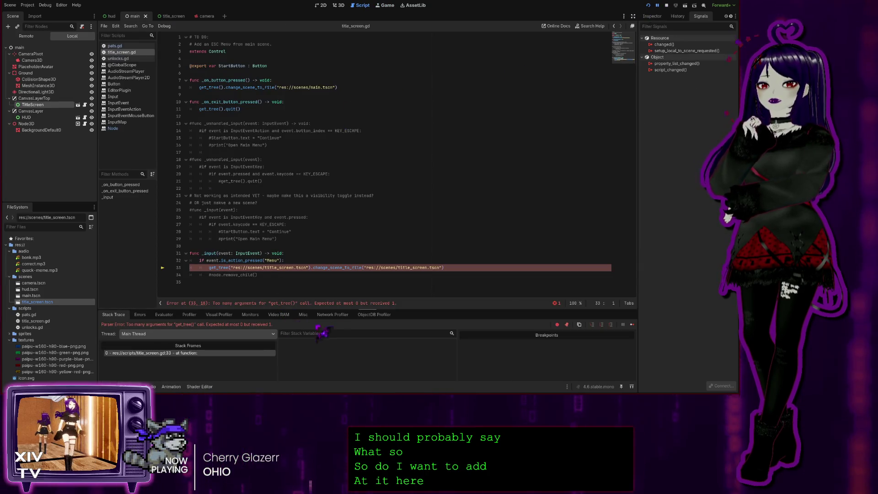
left_click(666, 5)
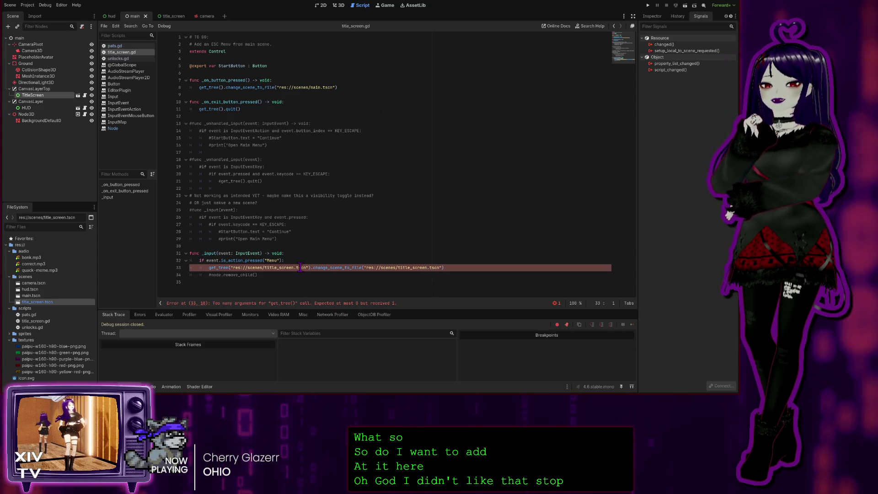
left_click_drag(309, 268, 230, 267)
key("BackSpace")
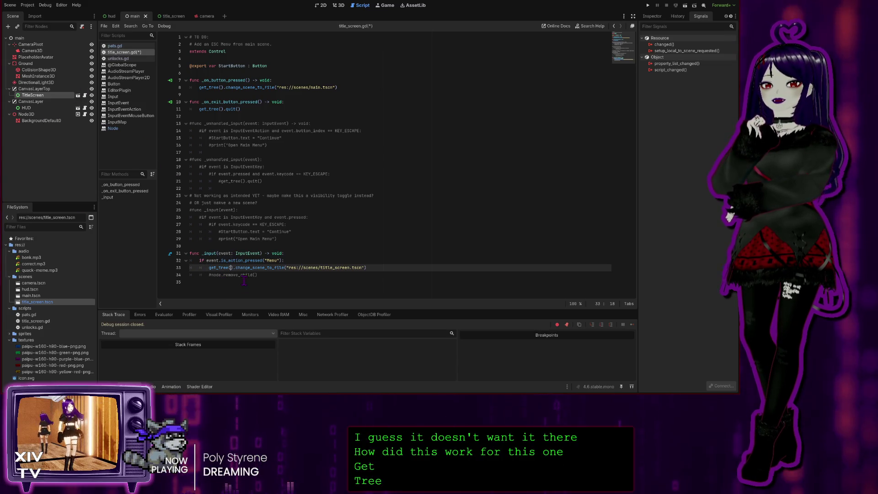
Comment out the change_scene_to_file line pointing to title_screen.tscn
left_click(216, 275)
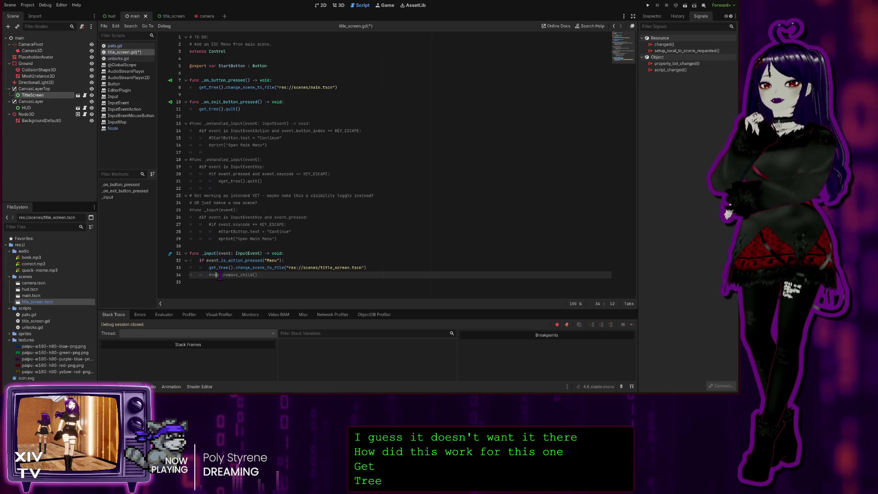
left_click(31, 90)
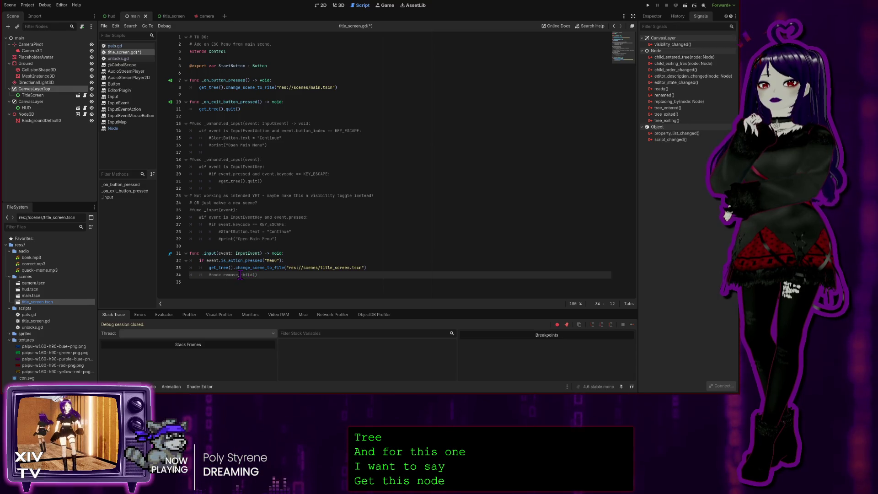
left_click(364, 267)
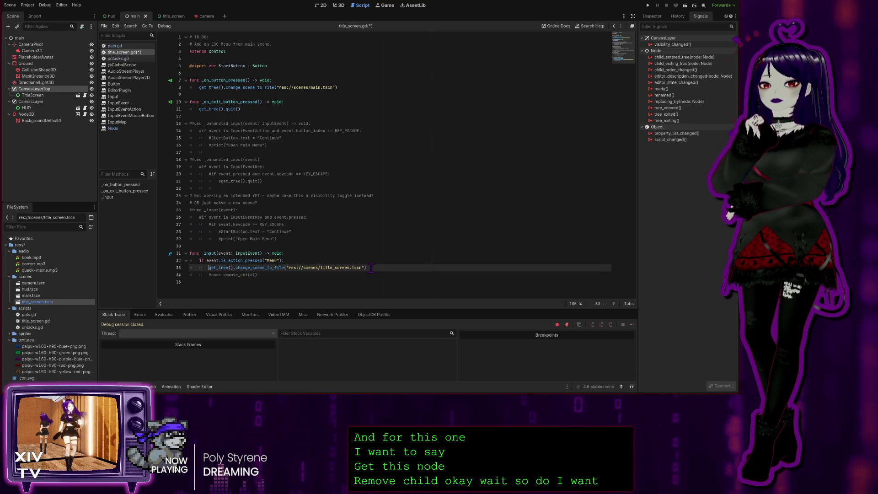
left_click_drag(364, 268, 189, 268)
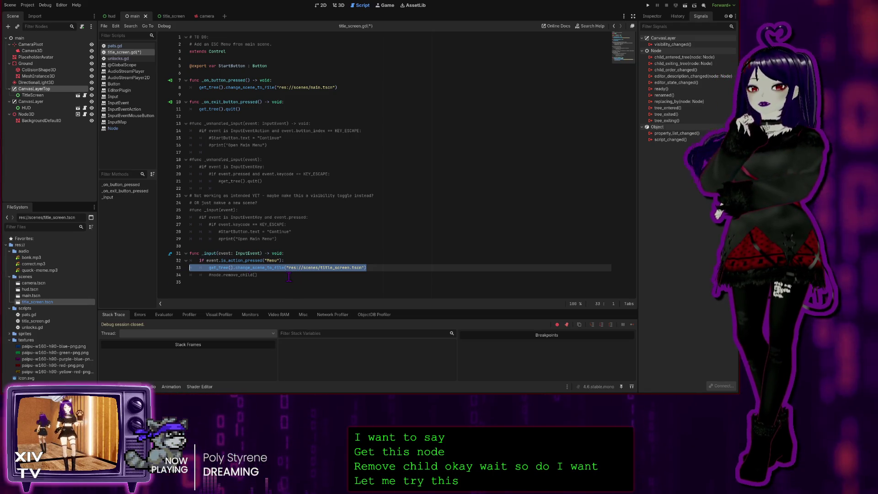
left_click(209, 275)
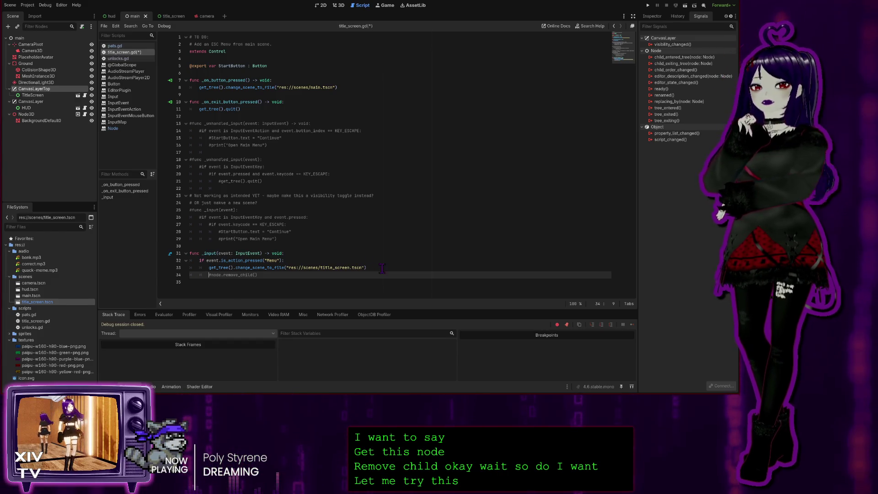
left_click_drag(366, 267, 150, 270)
key("ctrl+k")
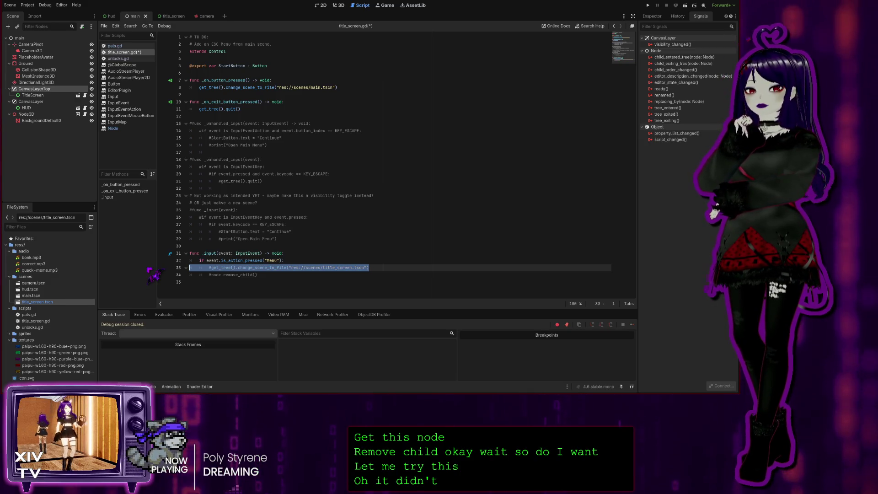
left_click(229, 275)
Uncomment node.remove_child() and pass it the string "CanvasLayerTop"
key("ctrl+k")
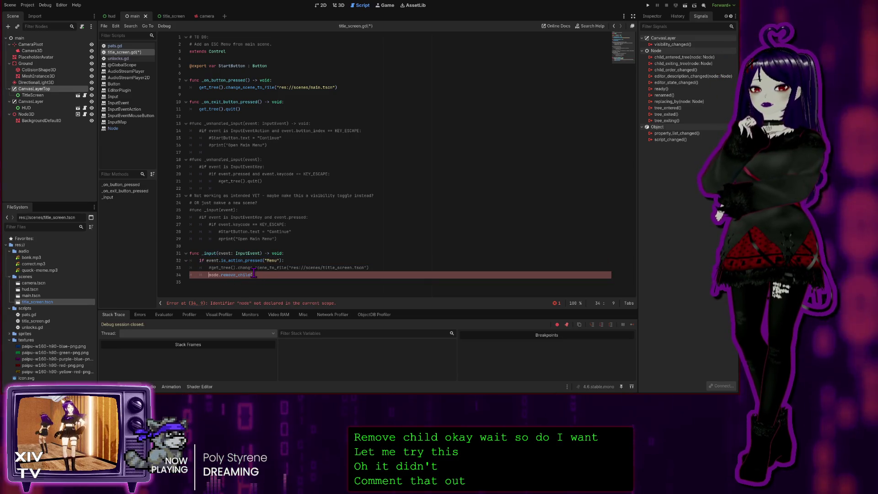
left_click(254, 275)
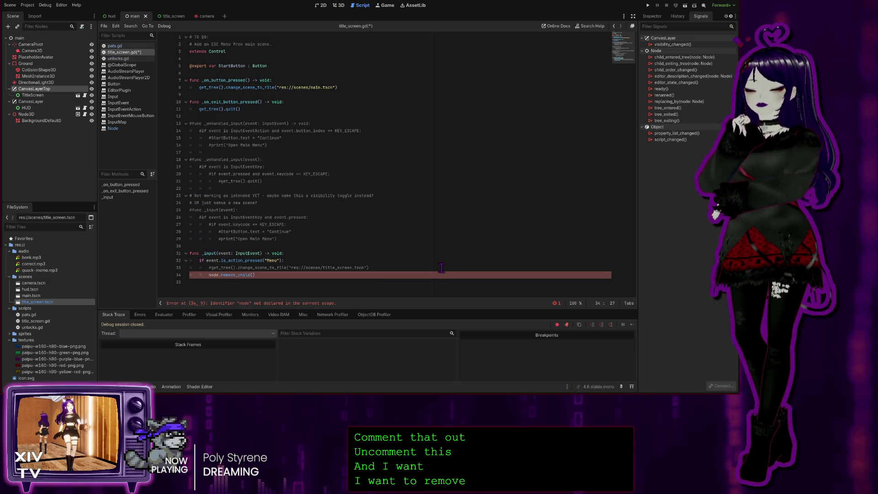
type("\"")
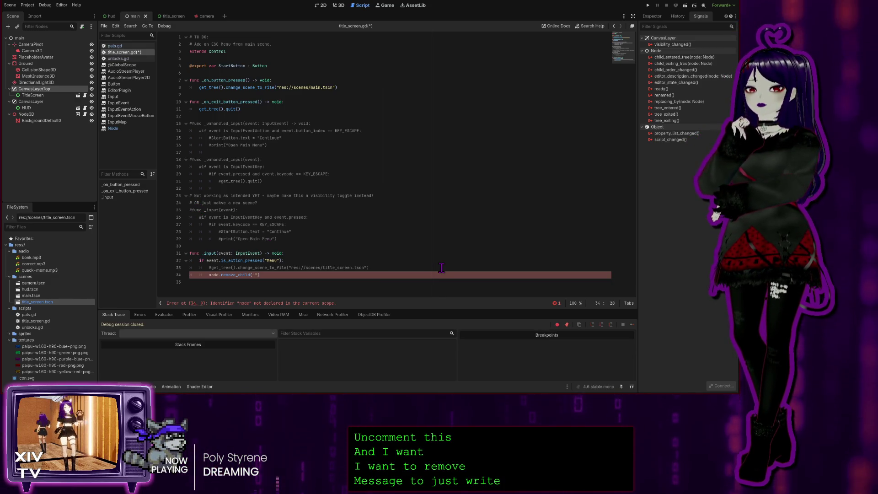
type("Canb")
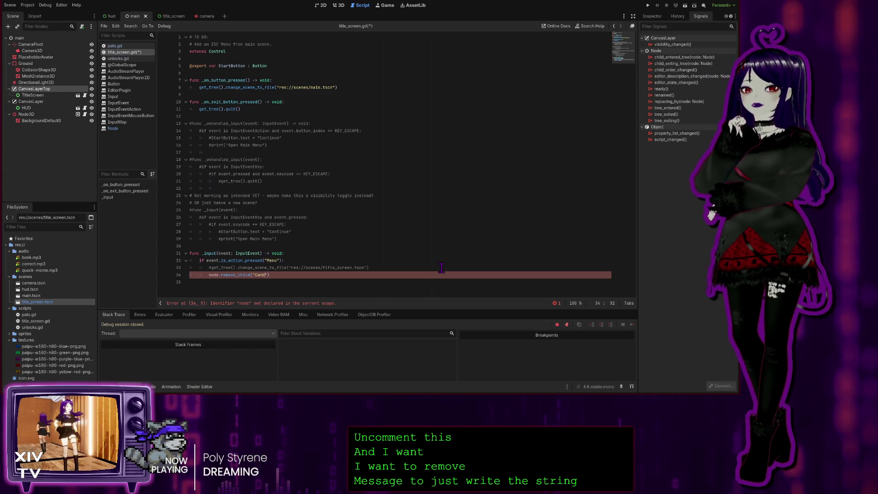
type("sLa")
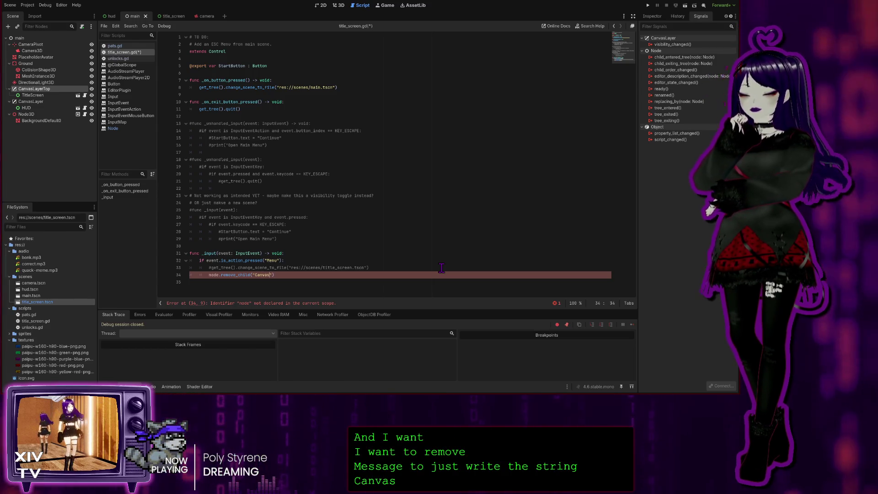
type("yerTop")
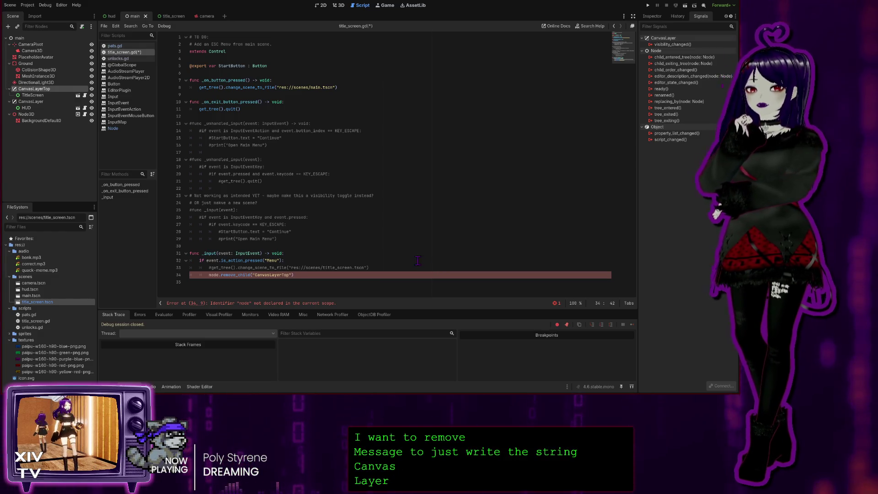
left_click(414, 262)
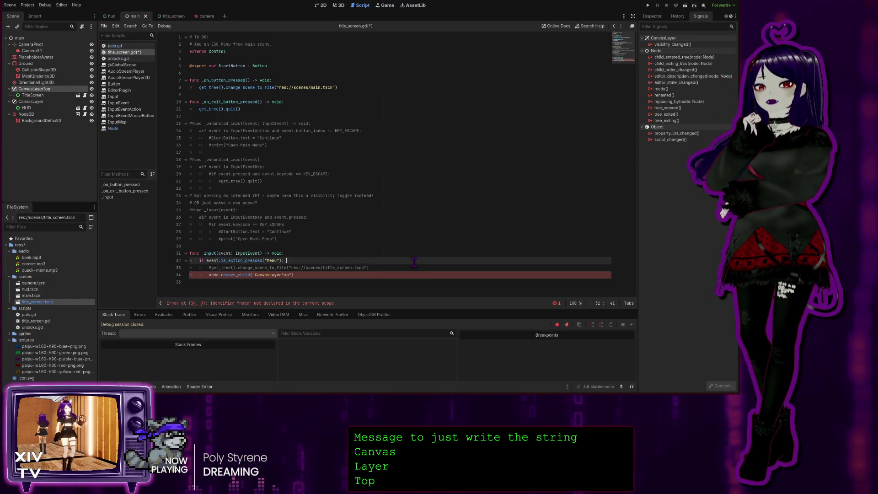
left_click(281, 282)
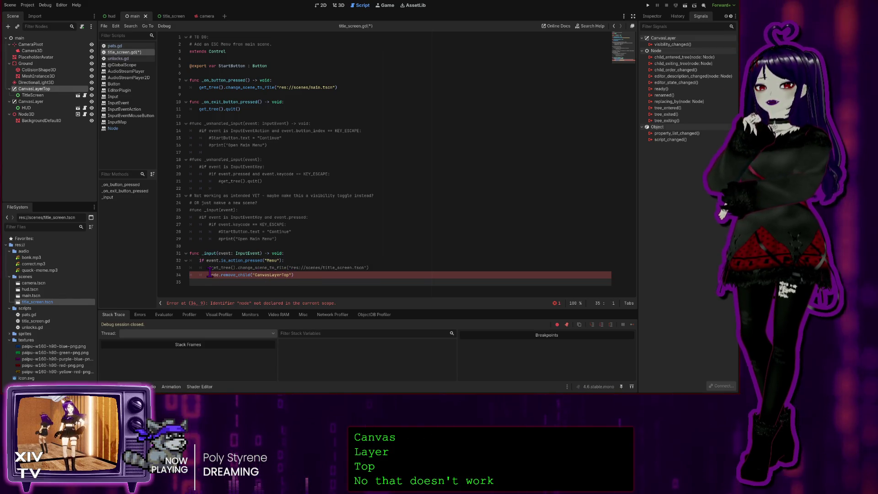
left_click(241, 274)
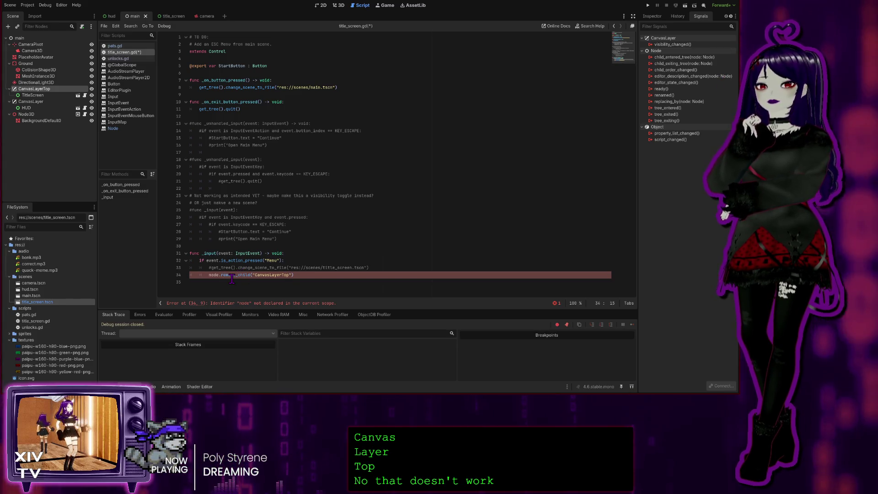
Look up remove_child in the Node class reference, briefly switching to the 3D and Game views
left_click(123, 129)
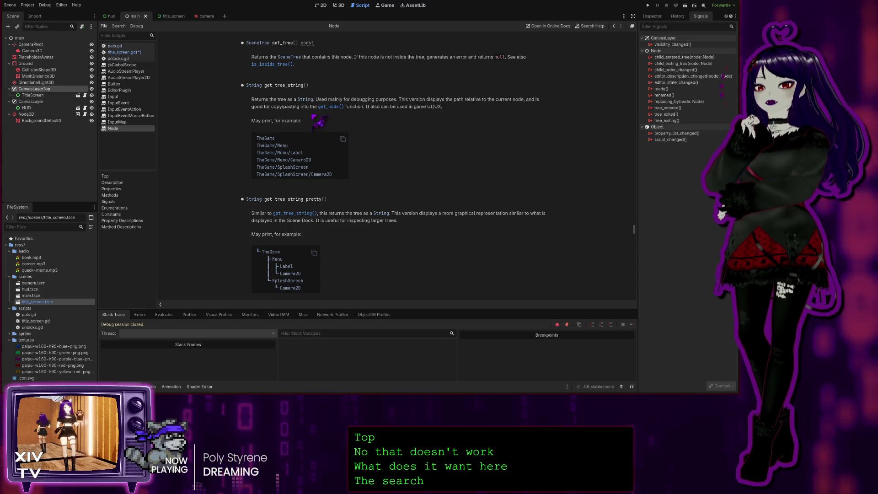
scroll(238, 133, "down", 15)
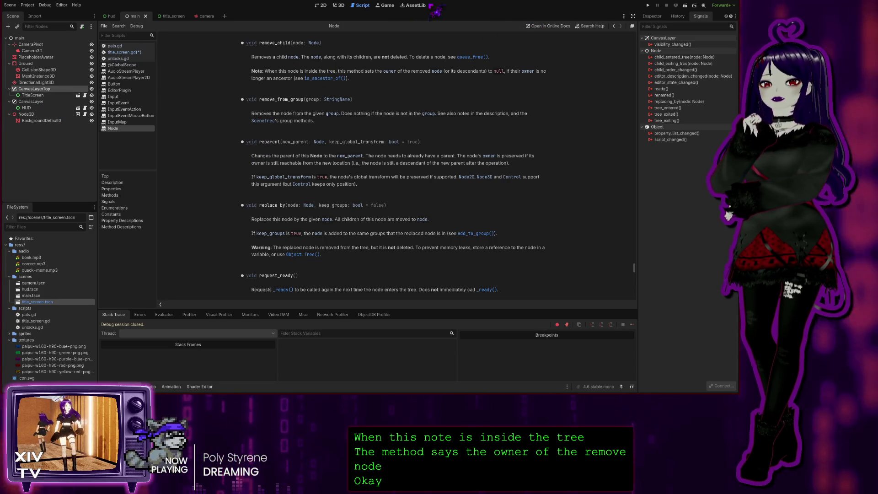
left_click(337, 6)
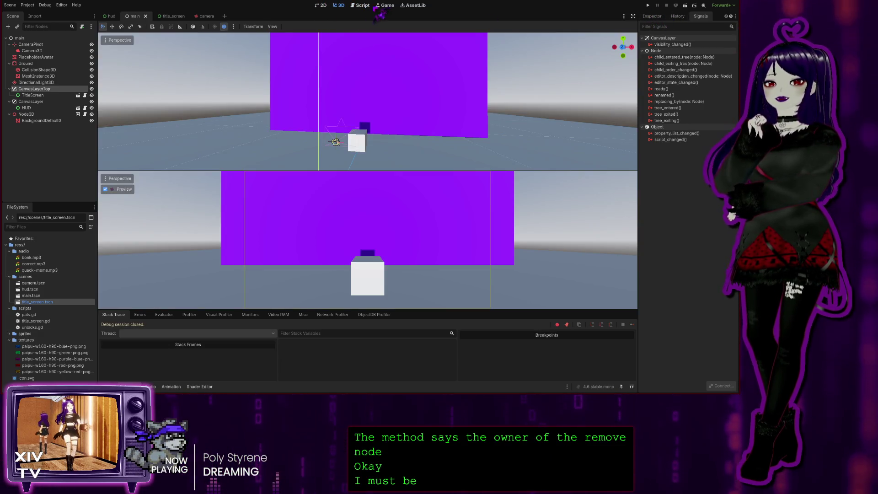
left_click(386, 6)
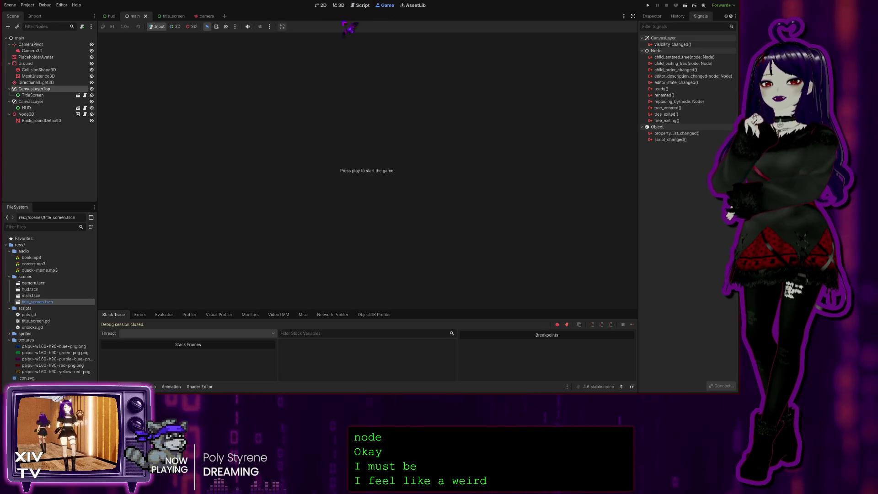
left_click(361, 6)
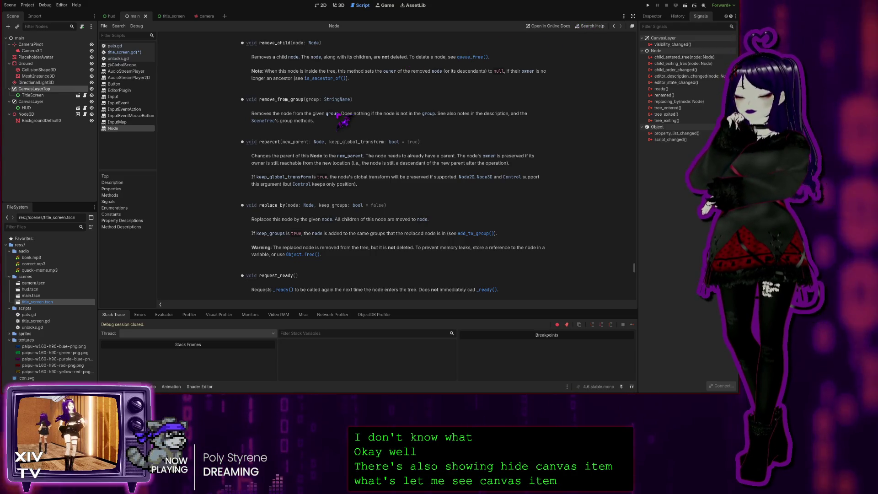
left_click(263, 84)
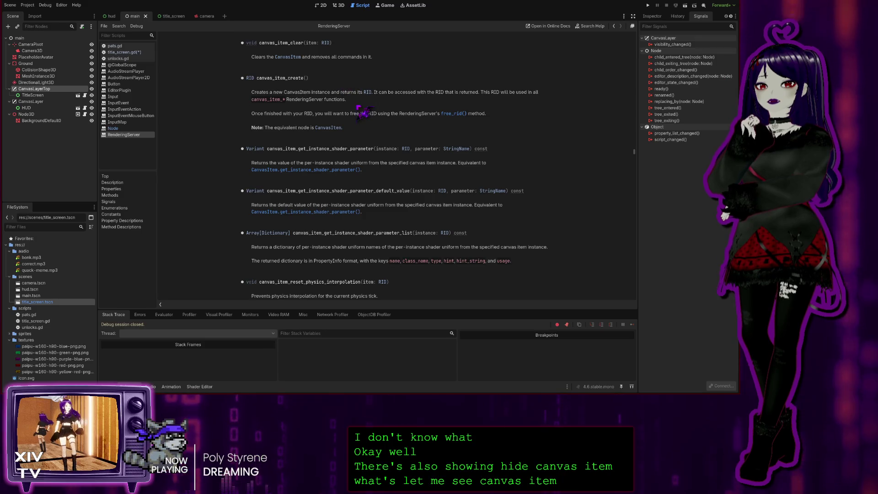
Browse RenderingServer's canvas_item methods, then go back via the Node reference to title_screen.gd
scroll(369, 111, "up", 3)
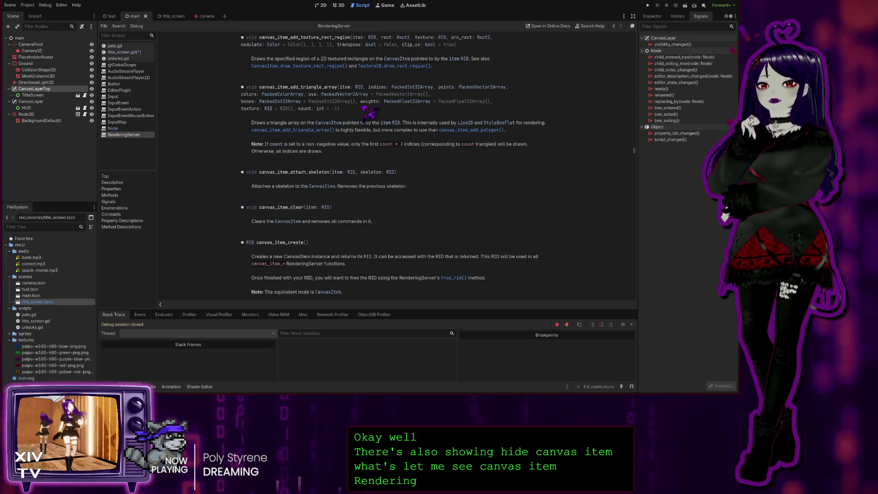
scroll(457, 238, "up", 10)
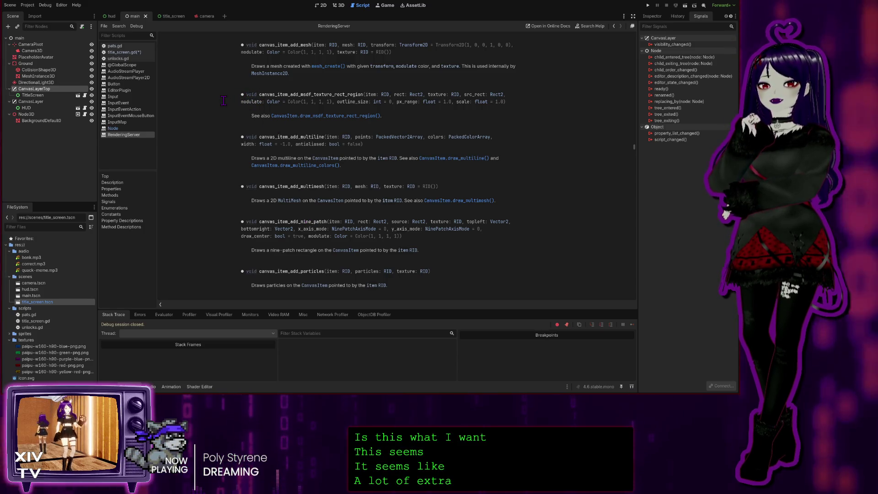
scroll(224, 103, "down", 5)
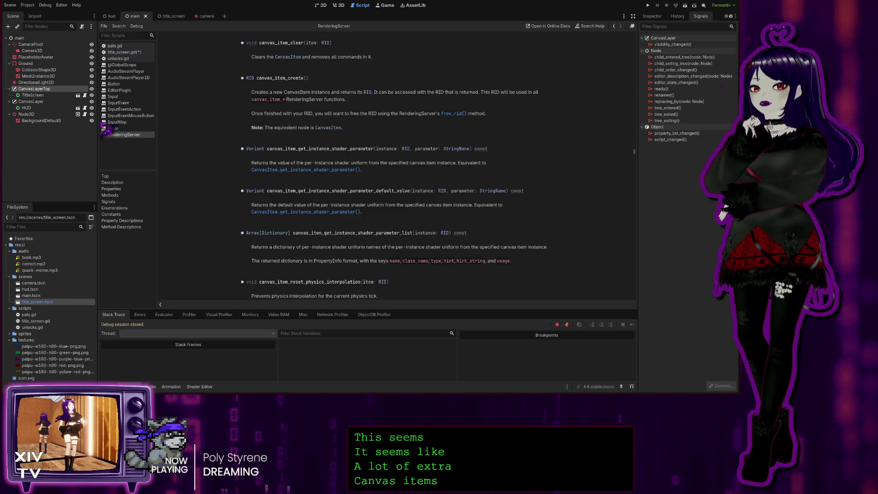
left_click(116, 128)
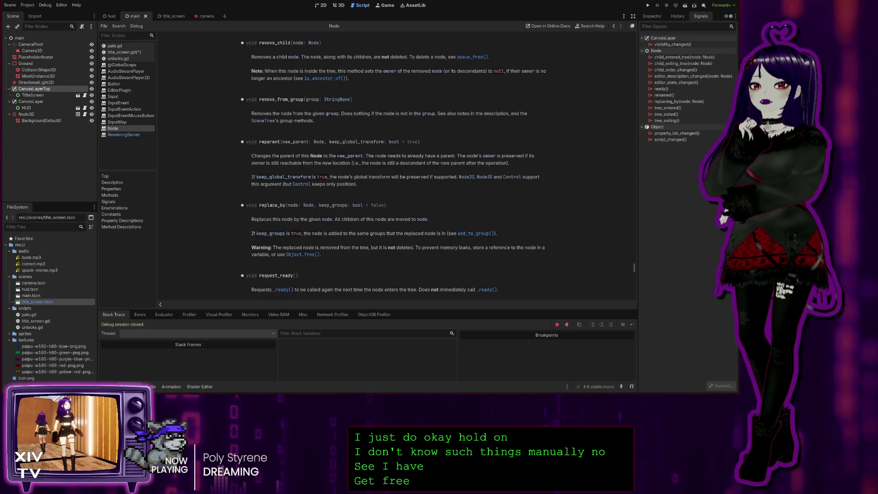
left_click(129, 53)
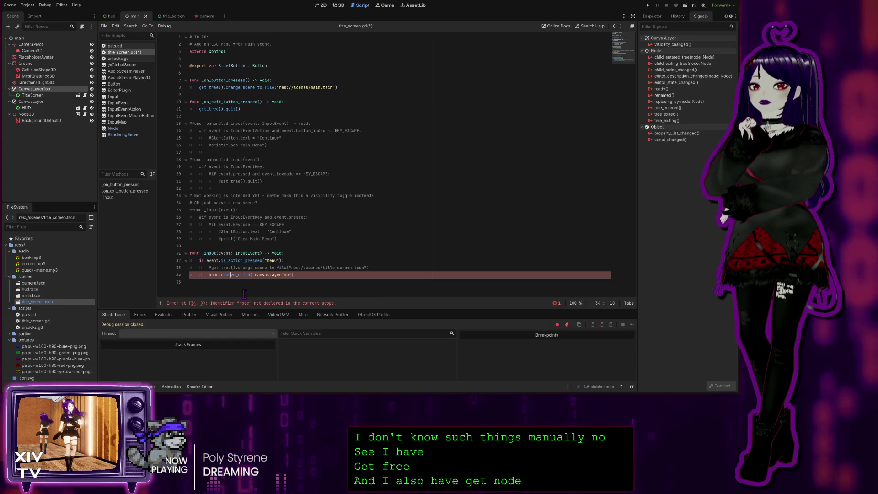
Place the caret at the end of the commented scene-change line 33
left_click(232, 268)
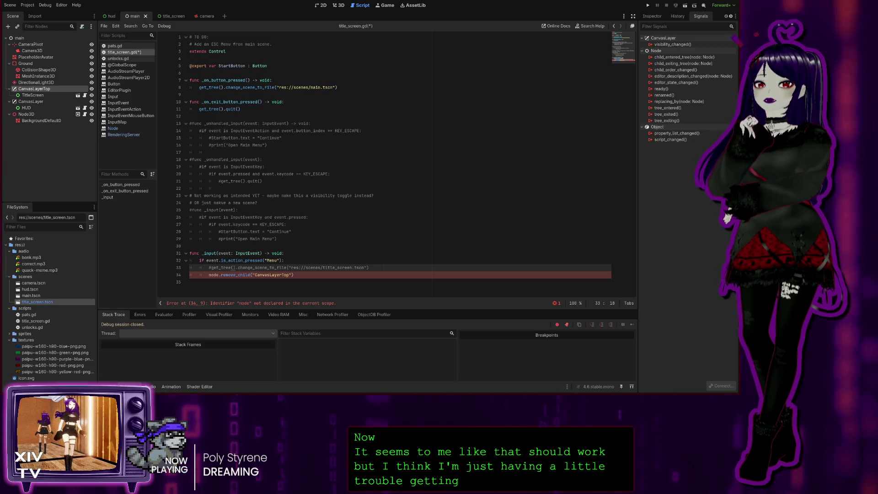
left_click(367, 269)
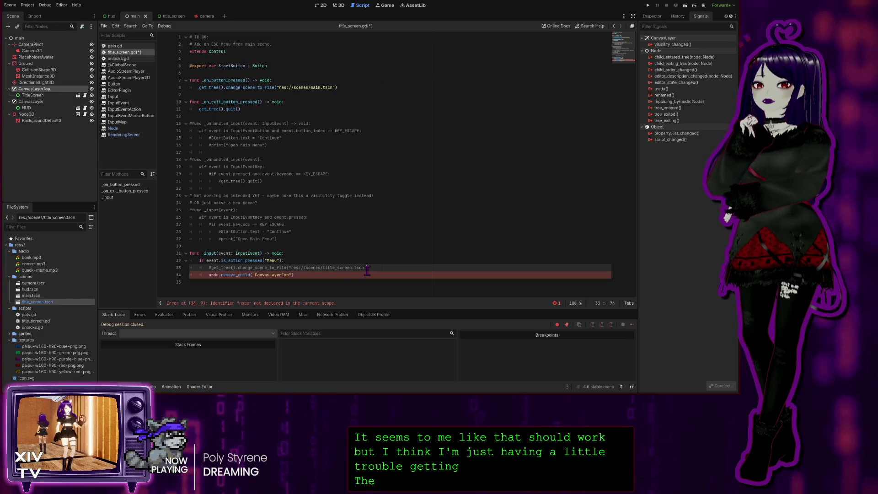
double_click(326, 268)
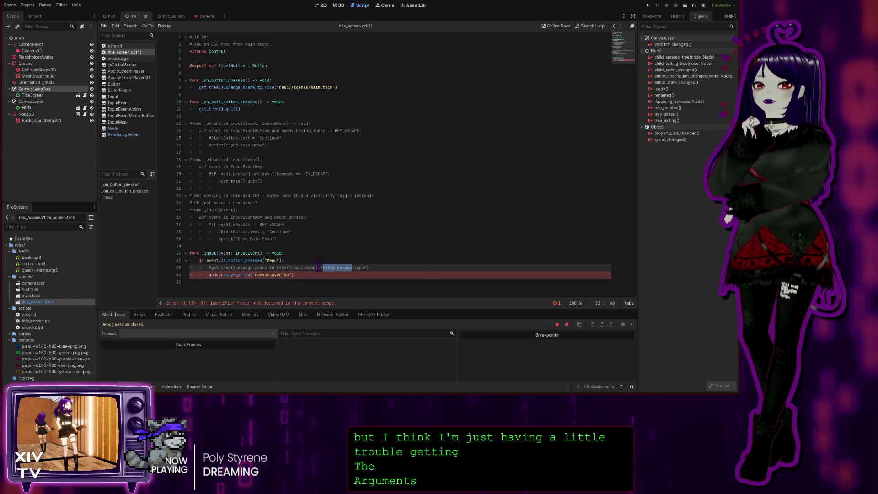
left_click(288, 275)
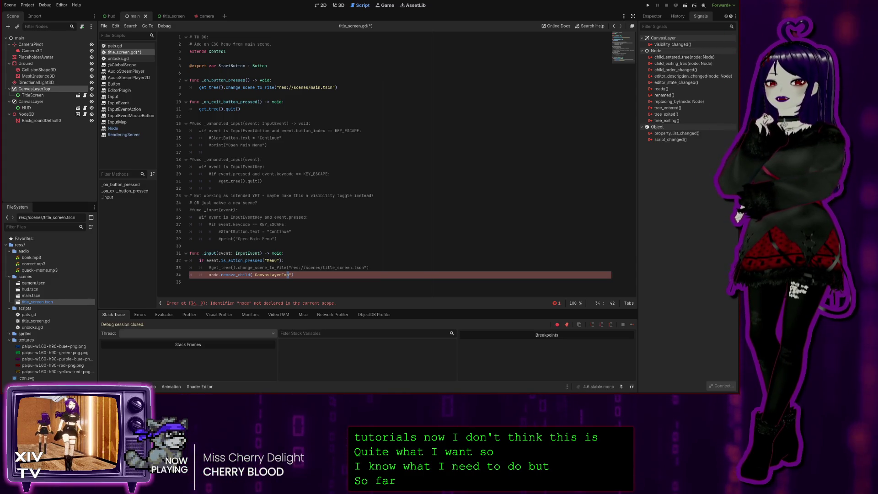
left_click(396, 202)
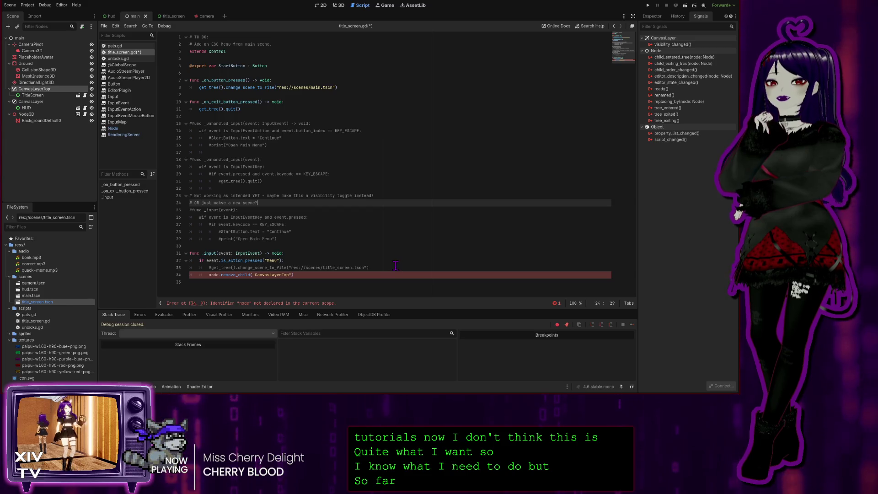
left_click(316, 246)
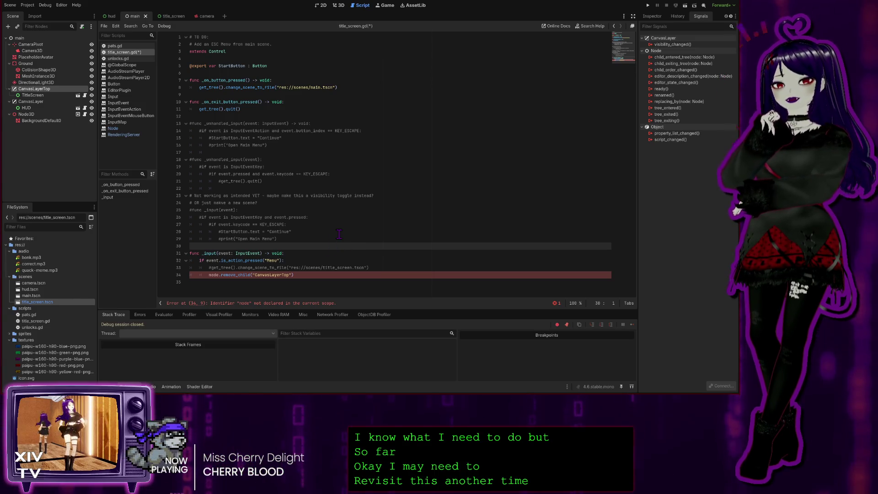
left_click(295, 260)
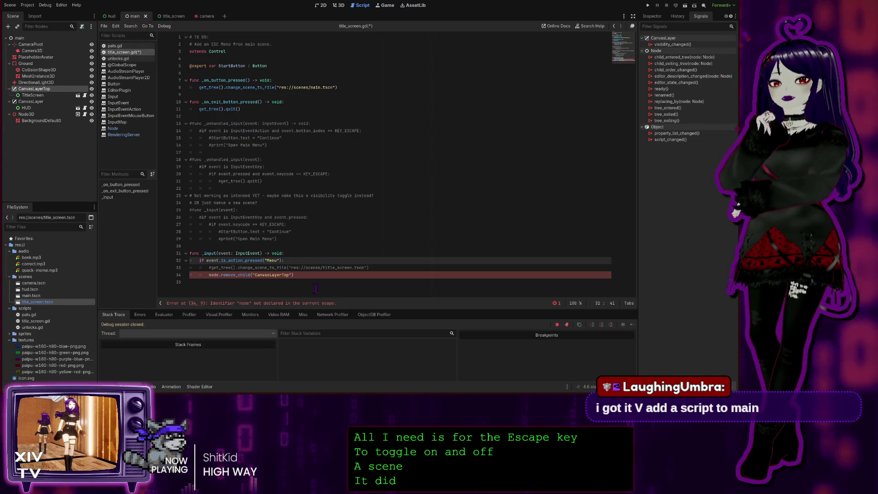
left_click(299, 276)
mouse_move(300, 275)
left_mouse_down()
mouse_move(193, 275)
mouse_move(163, 262)
left_mouse_up()
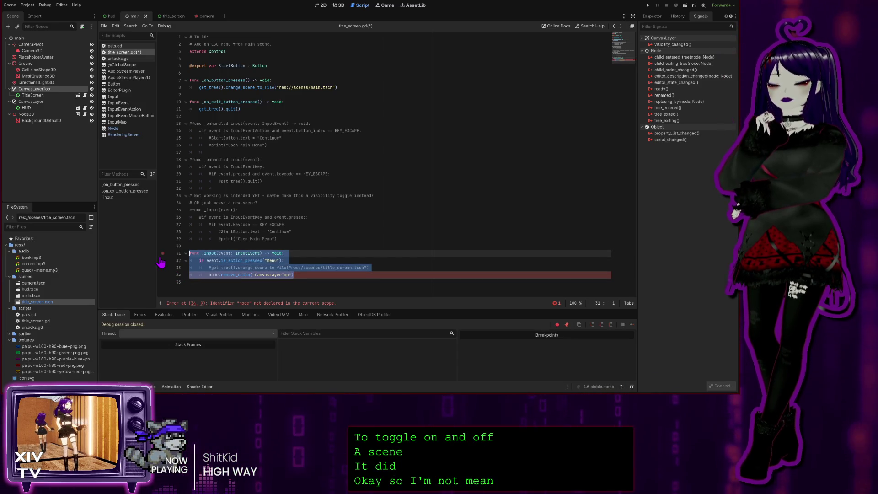
Delete the broken _input function, then inspect the main scene's Node3D, CanvasLayer, TitleScreen and main nodes
key("BackSpace")
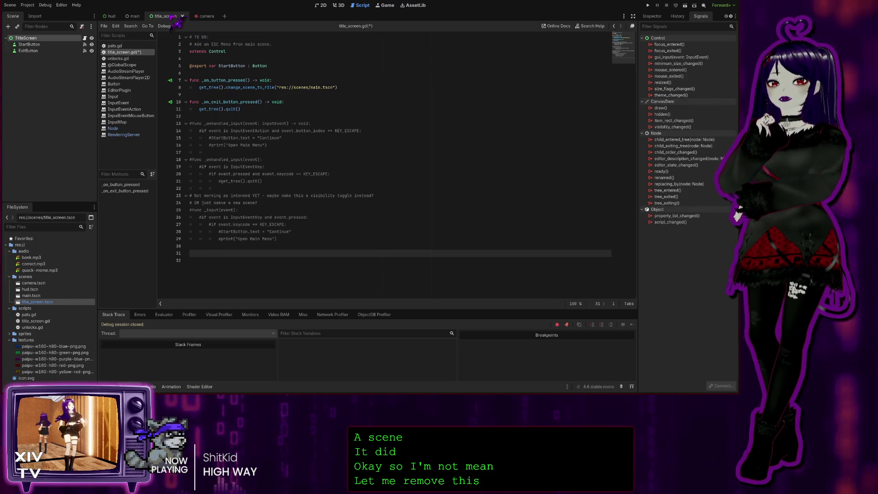
left_click(133, 16)
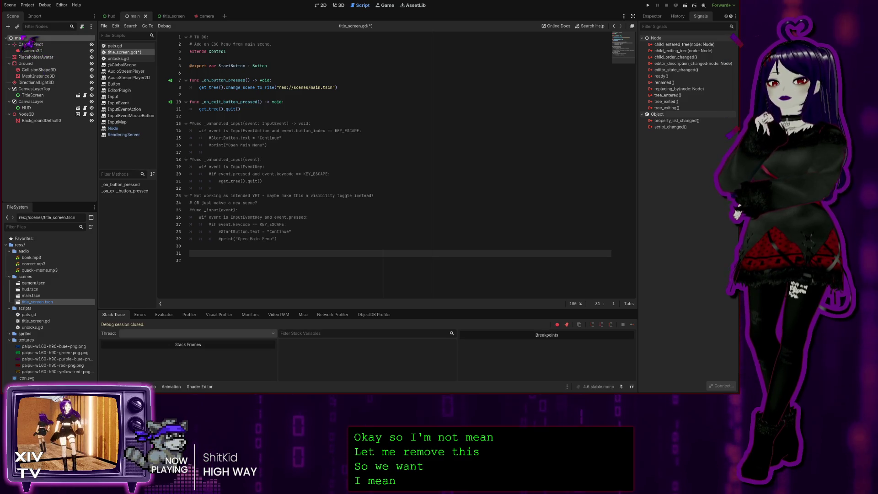
left_click(28, 115)
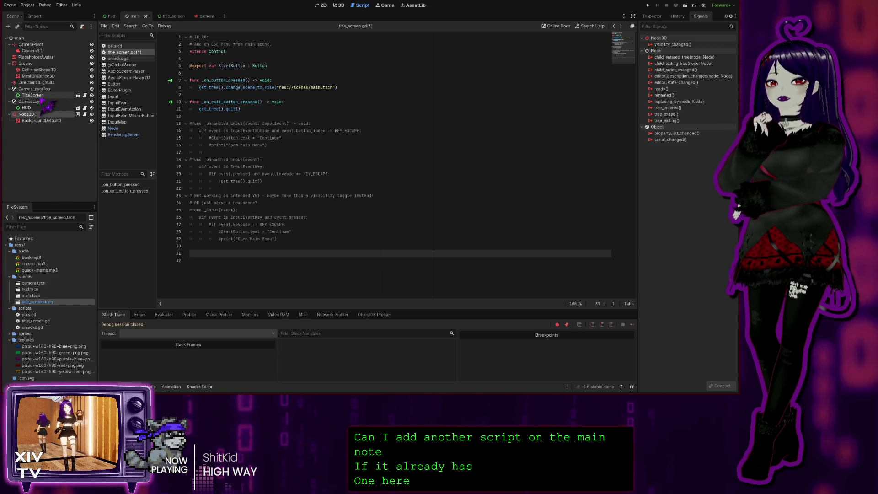
left_click(36, 101)
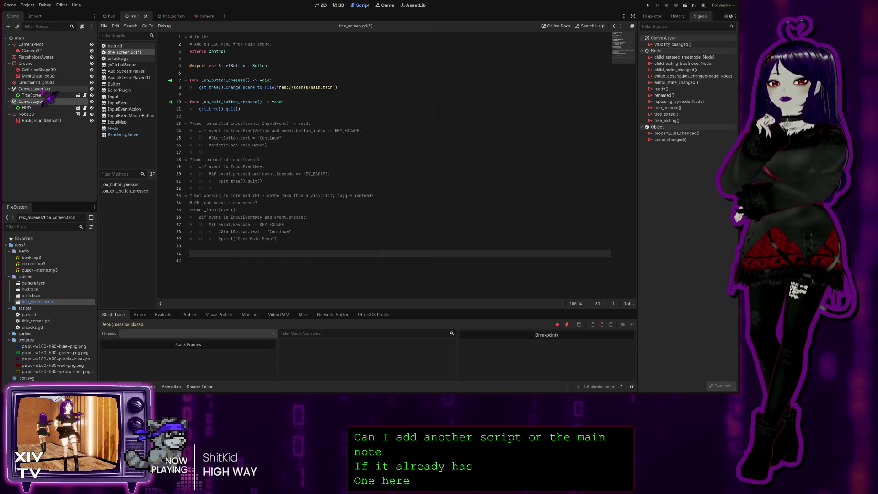
left_click(32, 96)
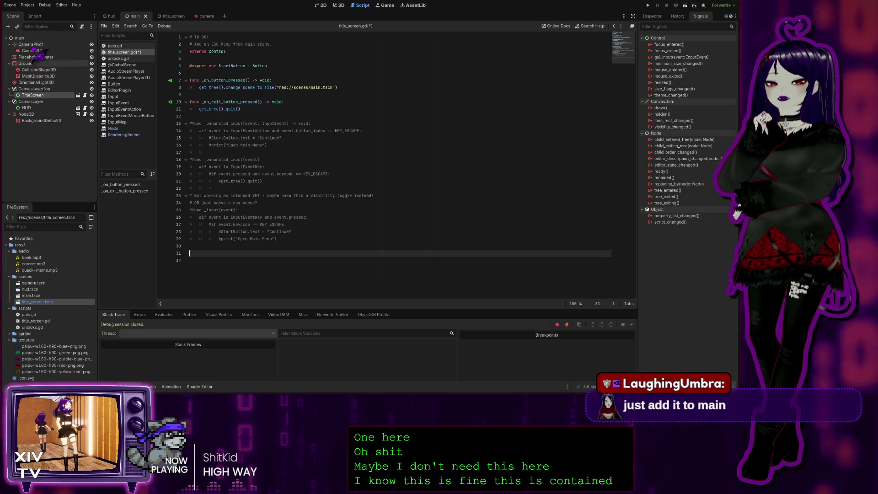
left_click(23, 39)
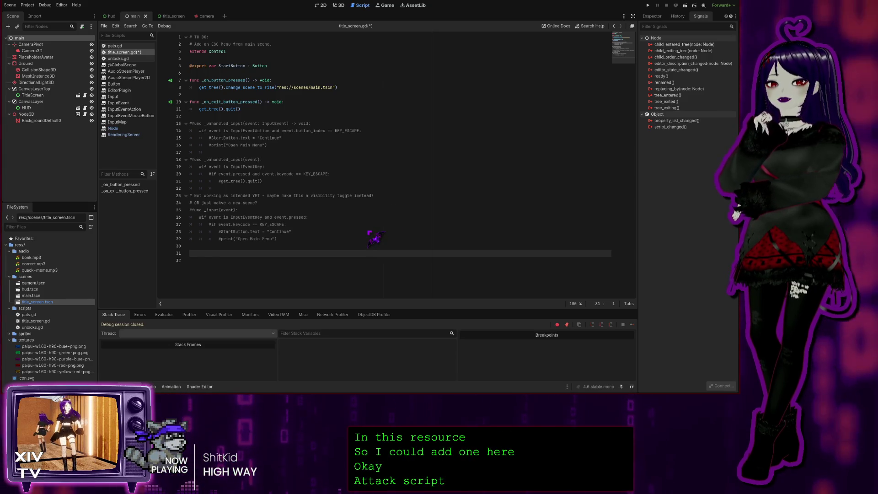
Attach a new main.gd script to the root main node and place the caret after the template's pass
left_click(350, 257)
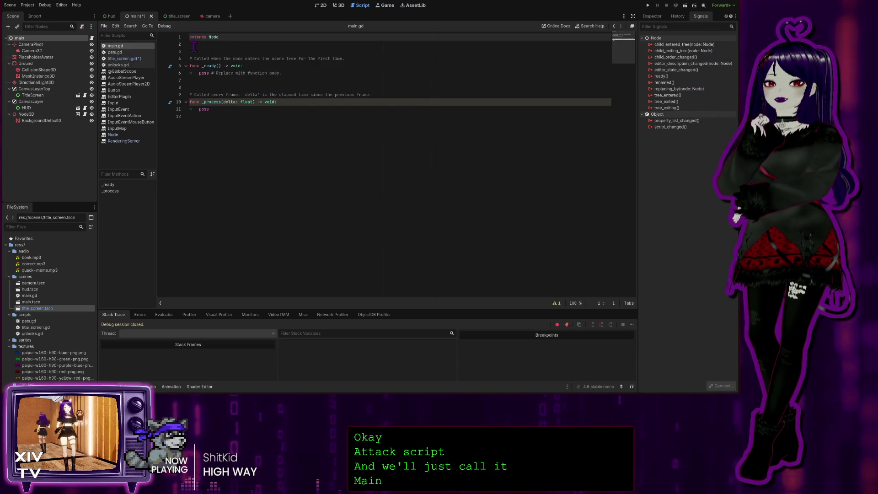
left_click(243, 127)
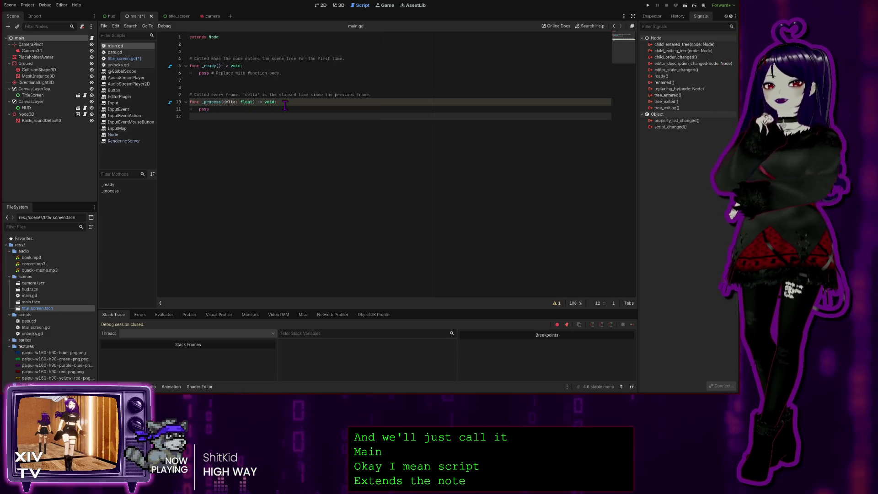
left_click(204, 101)
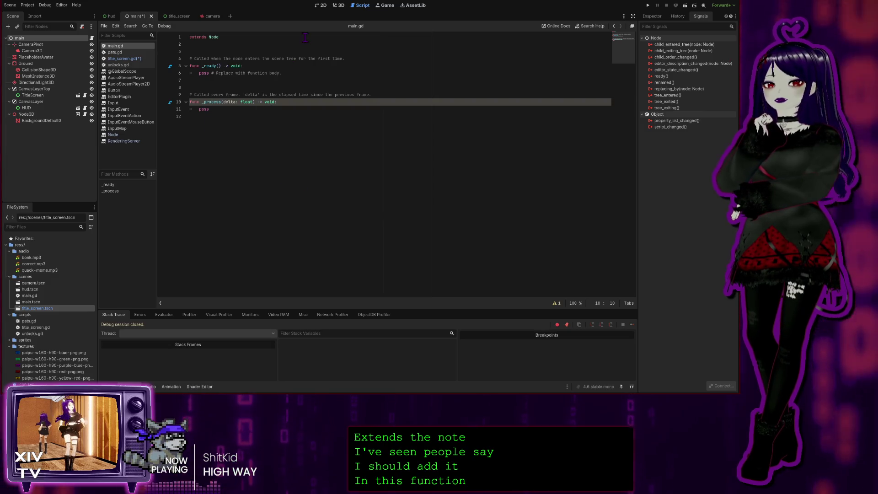
left_click(200, 127)
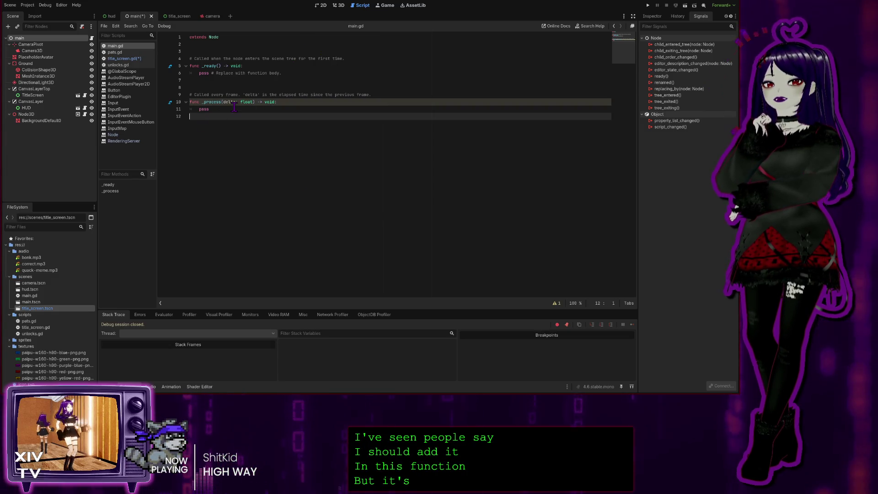
key("Up")
key("End")
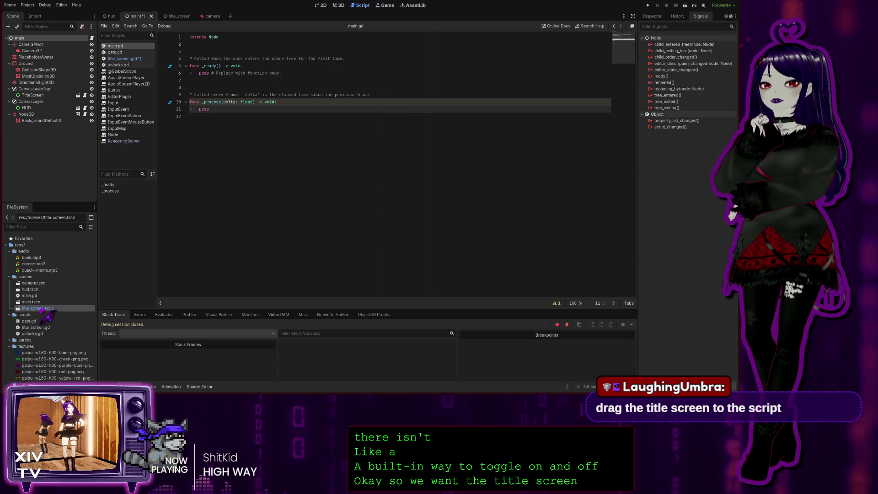
Drag the title_screen.tscn path into main.gd, undo it, and reselect the TitleScreen node
mouse_move(41, 309)
left_mouse_down()
mouse_move(297, 166)
mouse_move(214, 47)
left_mouse_up()
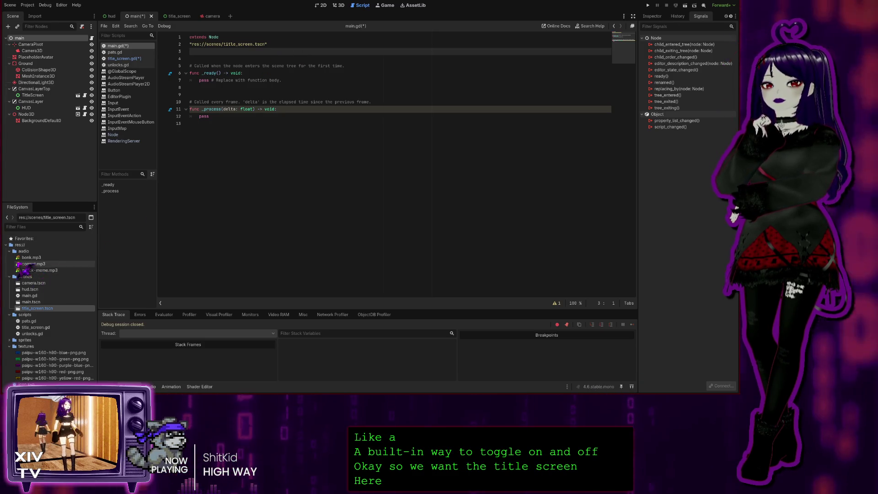
key("ctrl+z")
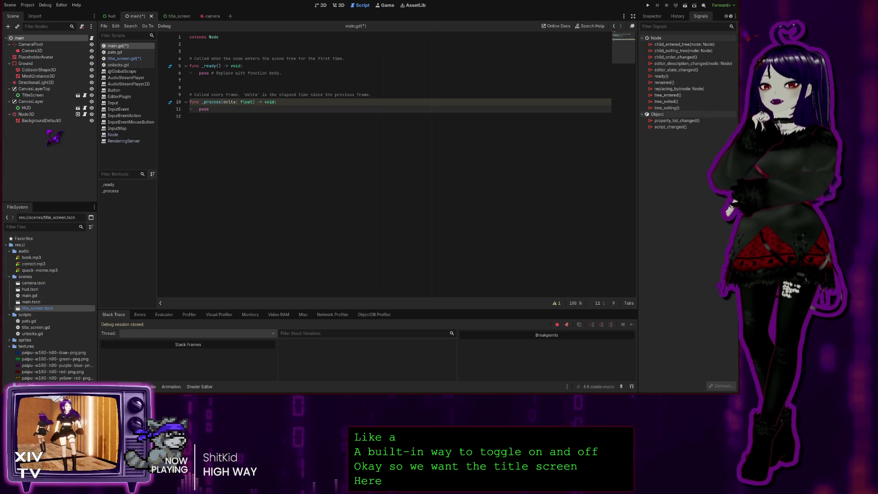
left_click(45, 95)
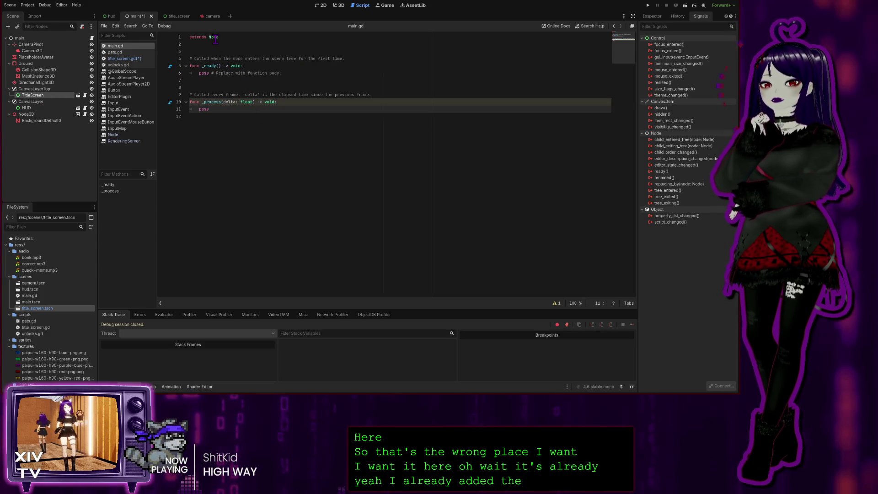
left_click(214, 150)
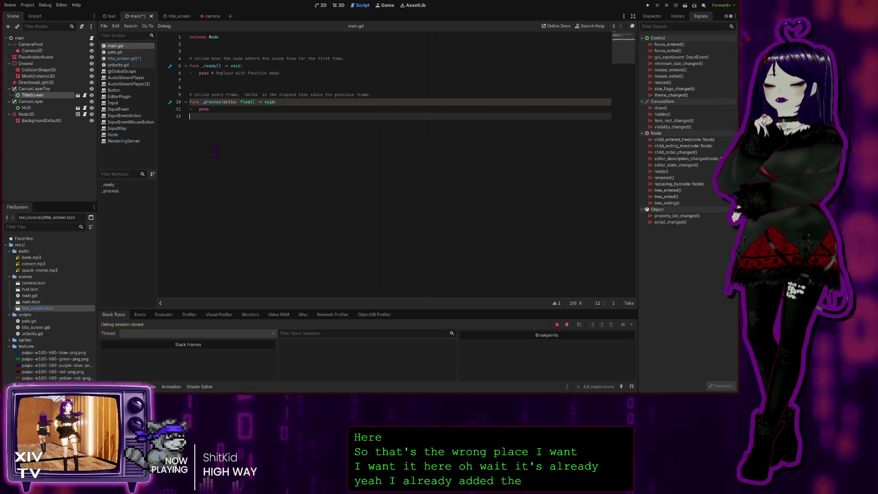
left_click(201, 52)
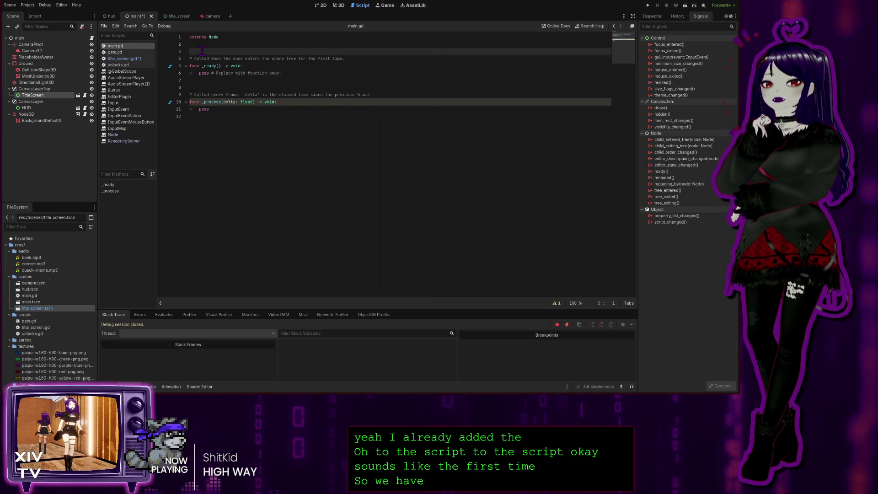
left_click(197, 47)
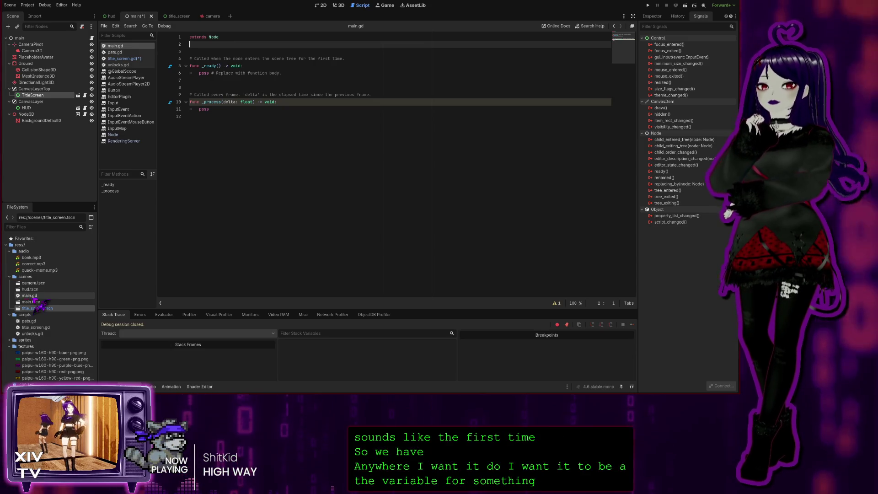
Insert the res://scenes/title_screen.tscn path at line 3, then undo it and save main.gd
left_click_drag(209, 185, 254, 52)
key("Return")
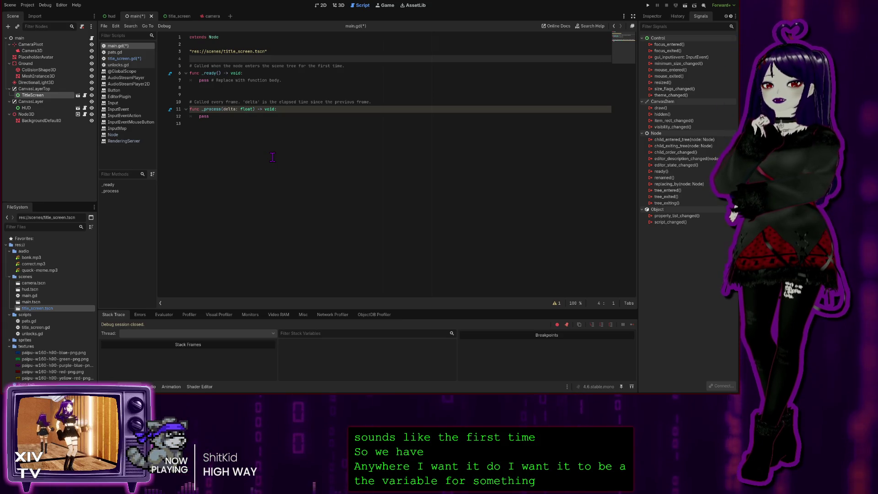
key("Left")
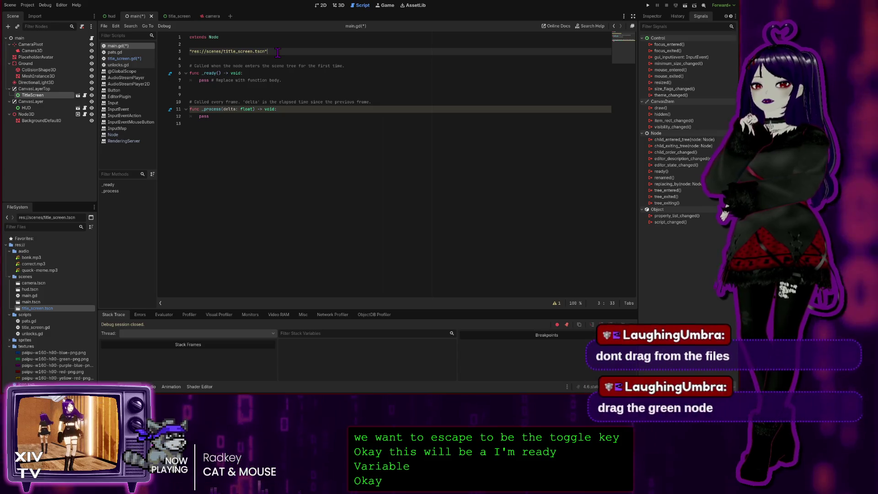
key("ctrl+z")
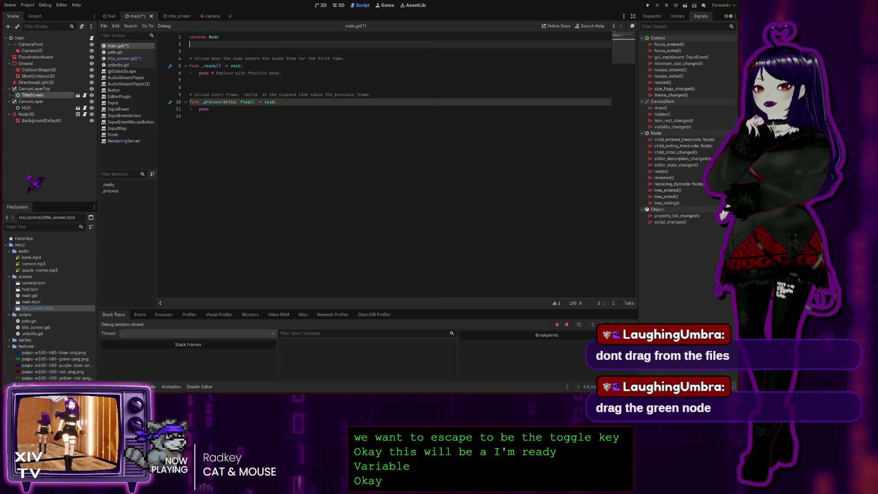
key("ctrl+s")
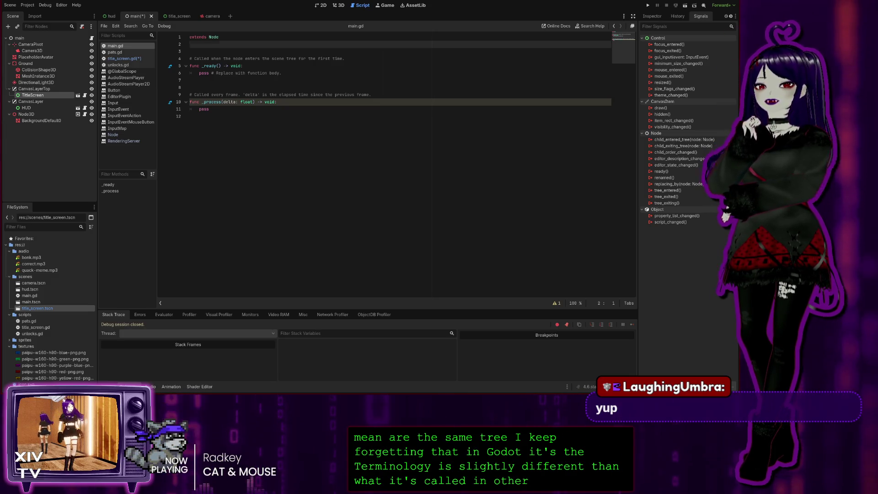
key("Down")
key("Down")
key("Down")
left_click(217, 46)
type("@onready var control: Control = $tilscreen it should look likethis")
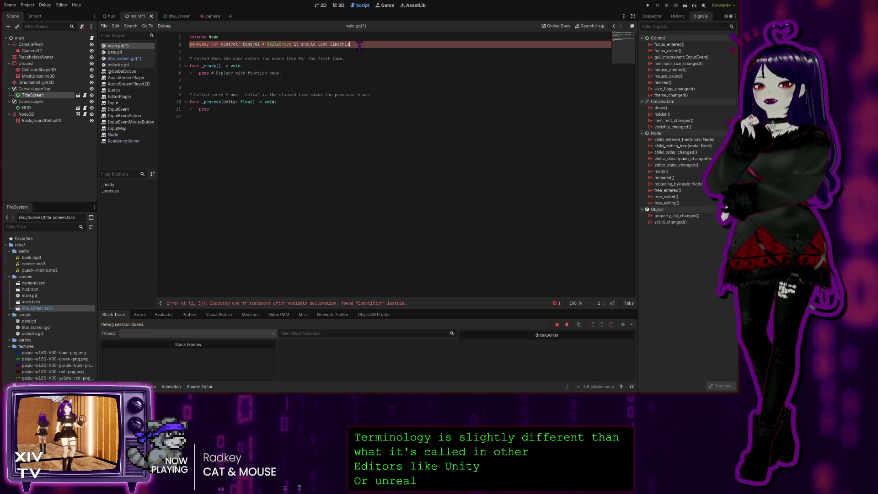
left_click(319, 48)
left_click_drag(319, 47, 295, 44)
key("BackSpace")
key("BackSpace")
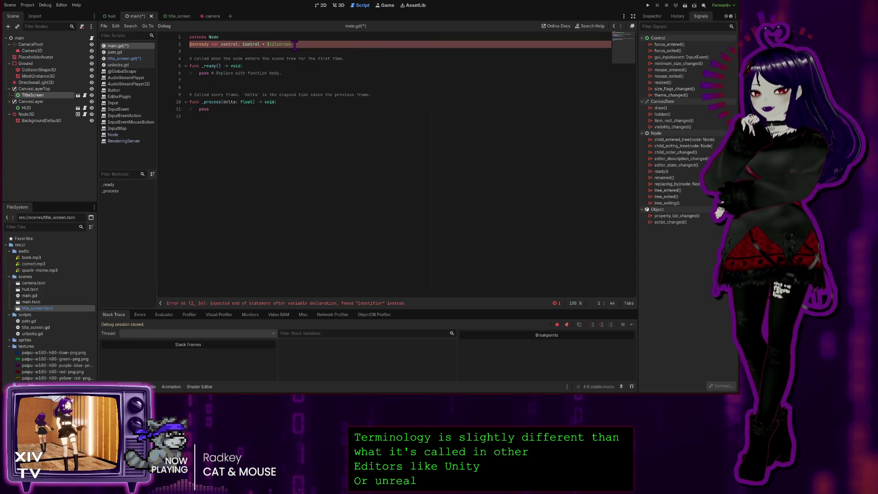
key("ctrl+z")
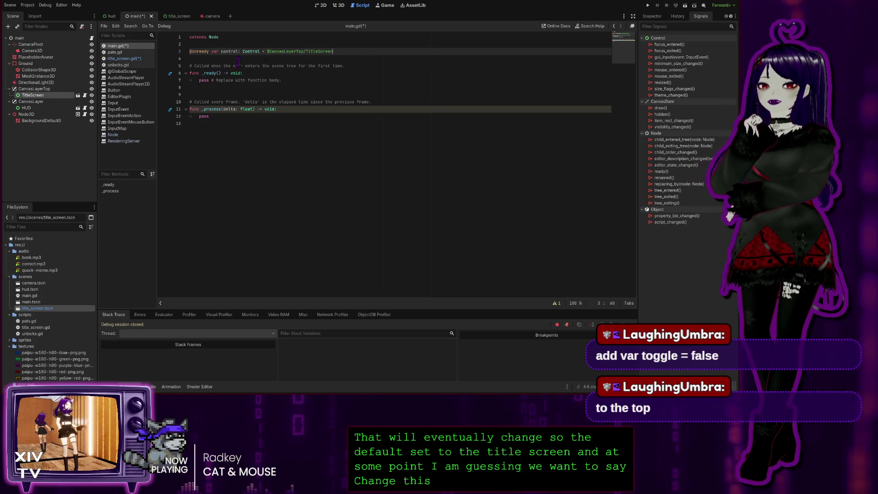
left_click(44, 109)
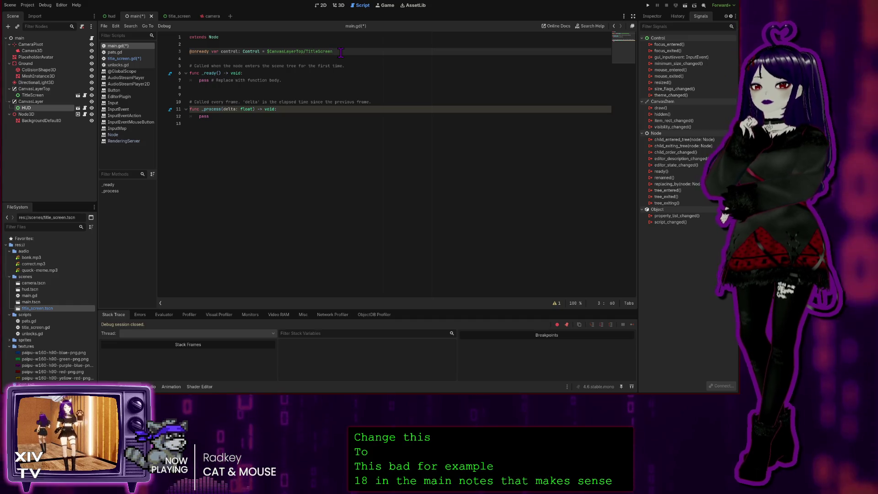
Add var toggleScene = false on line 4, below the control declaration
key("Return")
type("var")
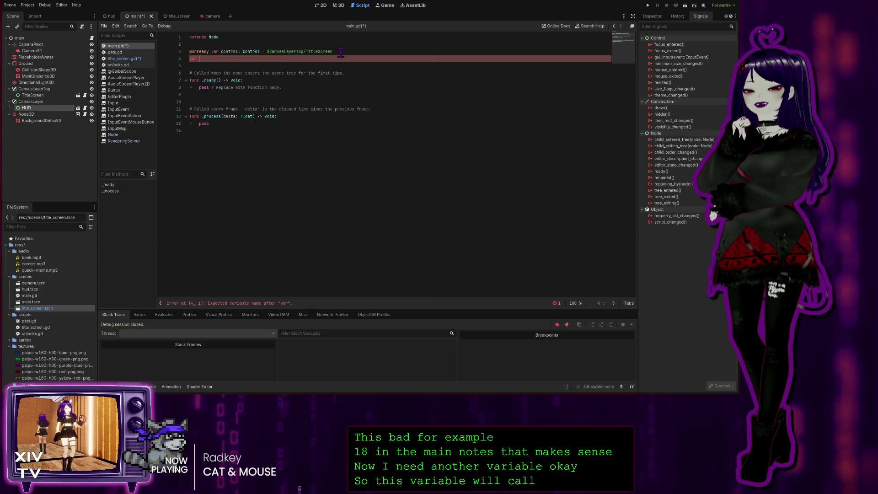
type("t")
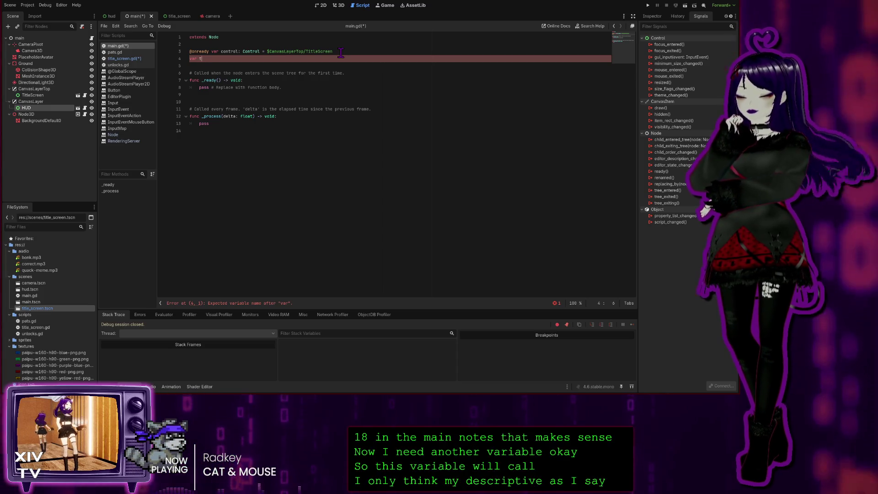
type("oggleScene")
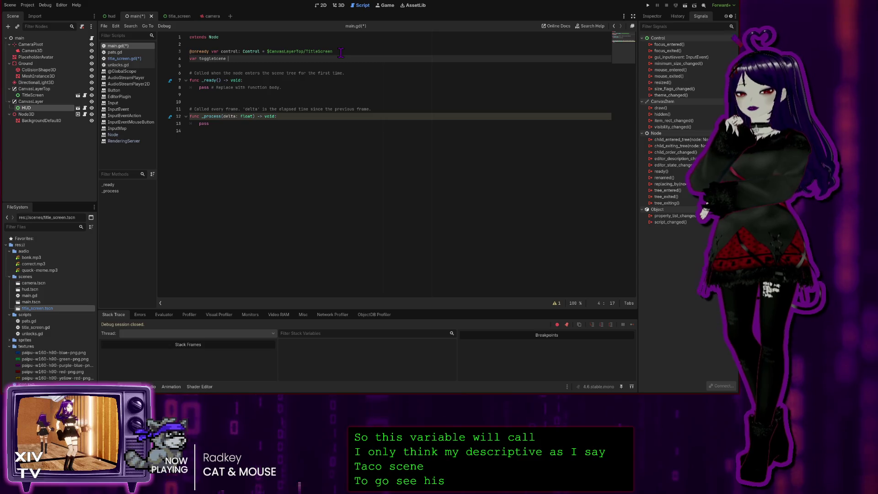
type(" =")
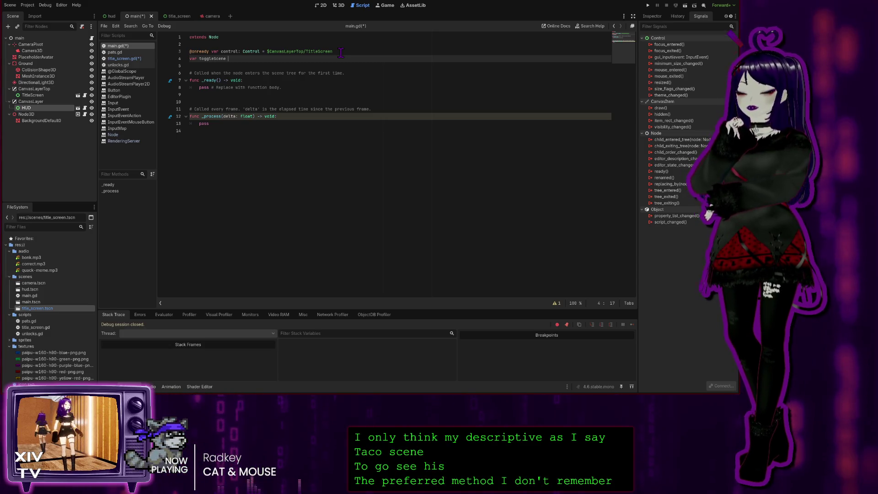
type(" false")
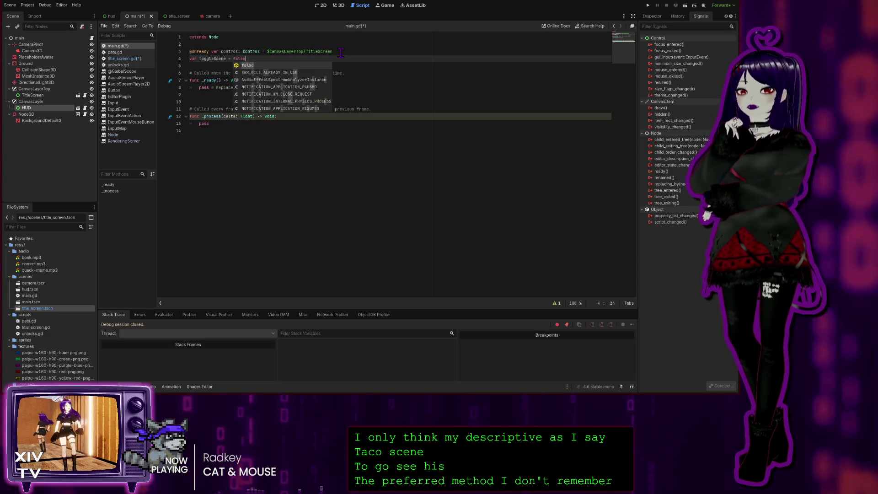
key("Return")
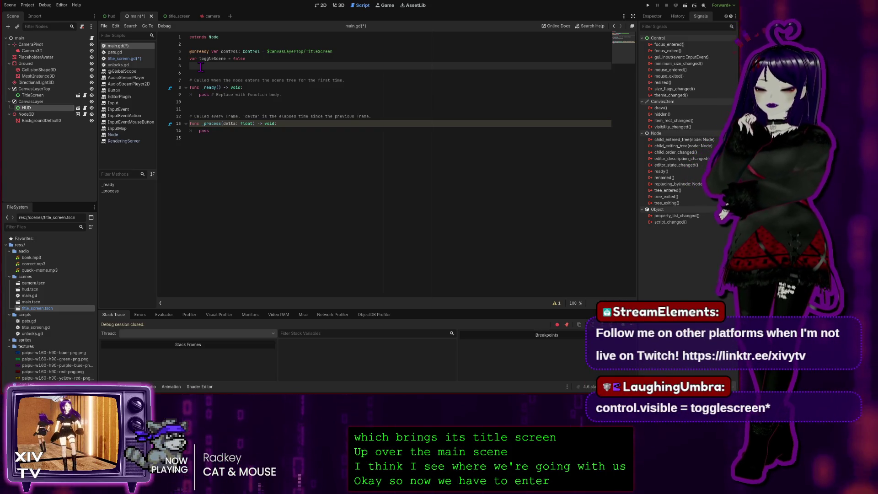
key("BackSpace")
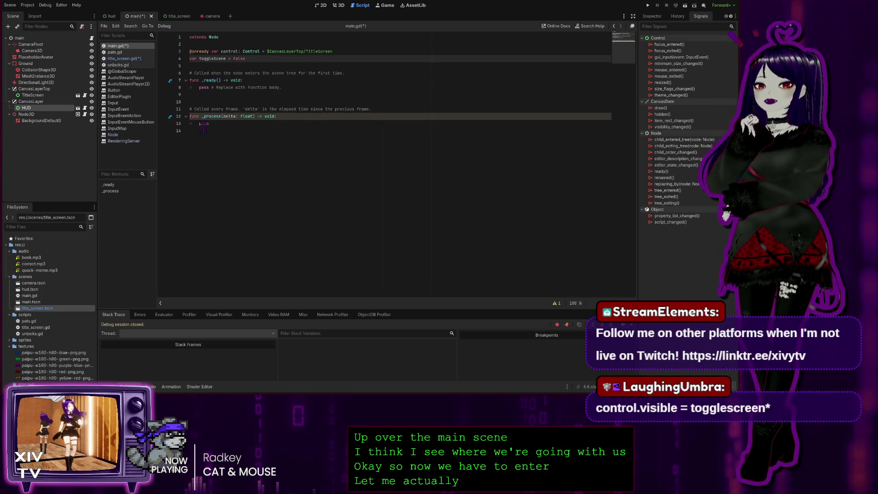
left_click_drag(215, 124, 134, 67)
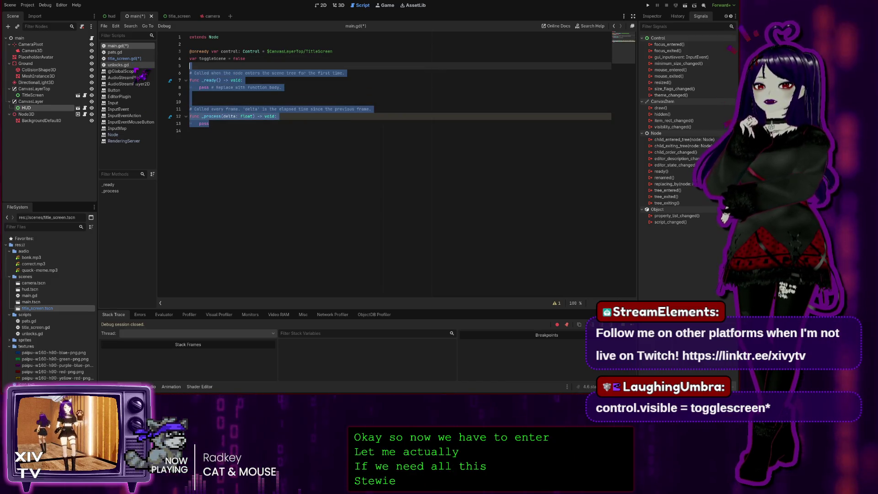
Replace the template code with a pasted _unhandled_input function split onto separate lines
key("BackSpace")
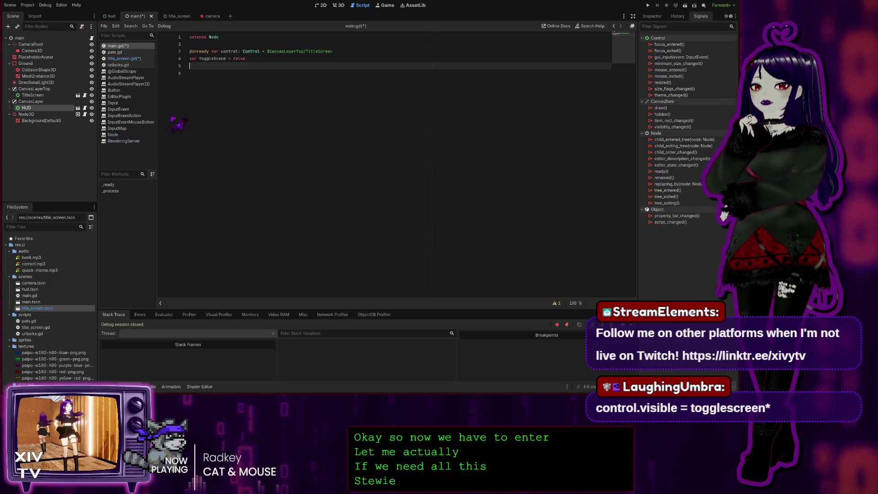
left_click(195, 70)
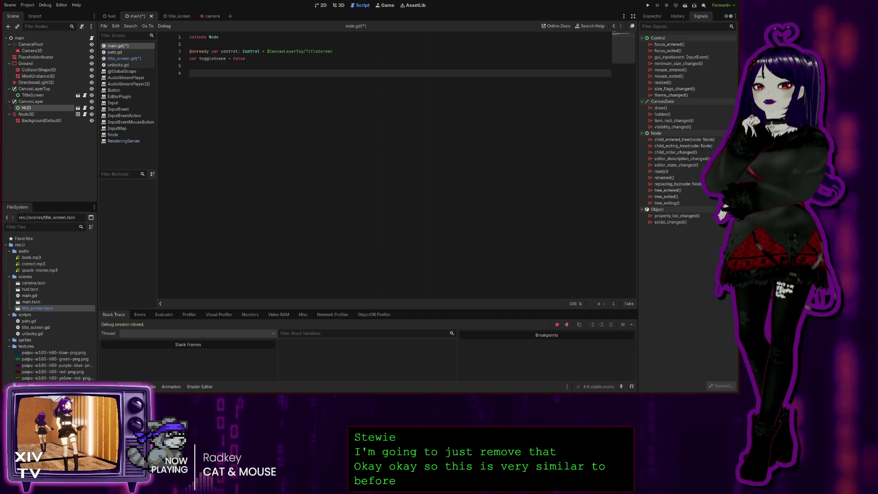
key("ctrl+v")
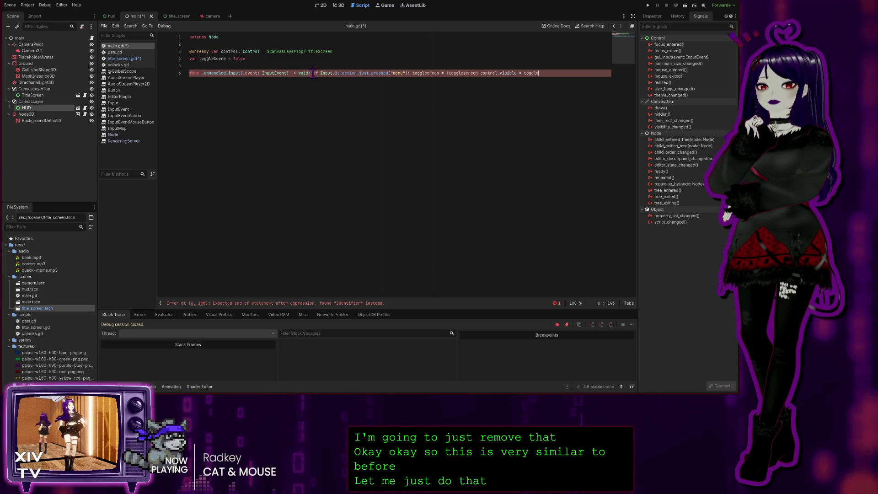
key("Return")
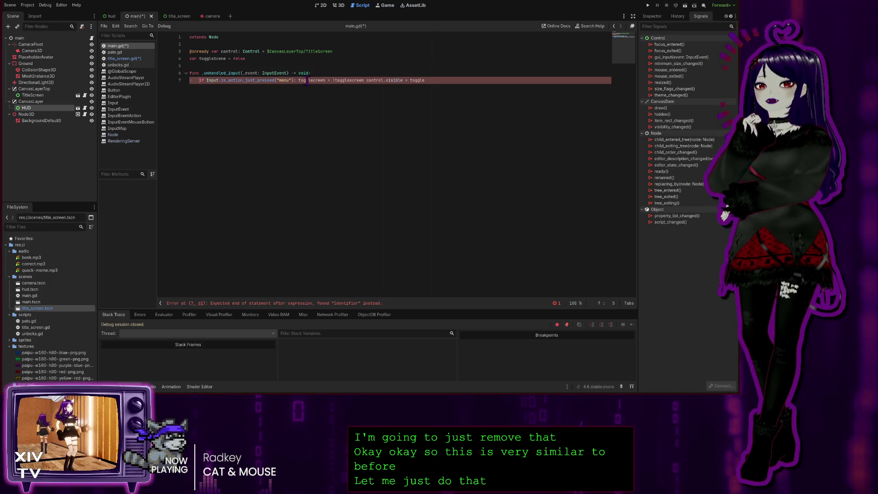
left_click(301, 81)
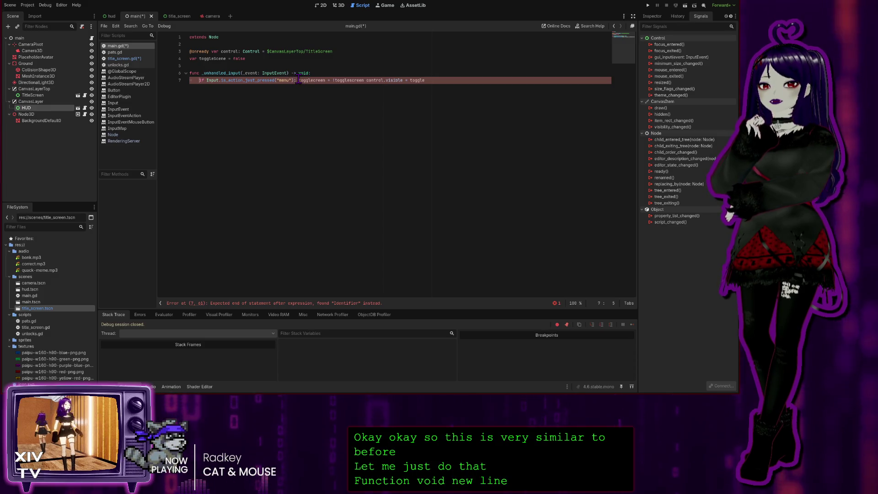
key("Return")
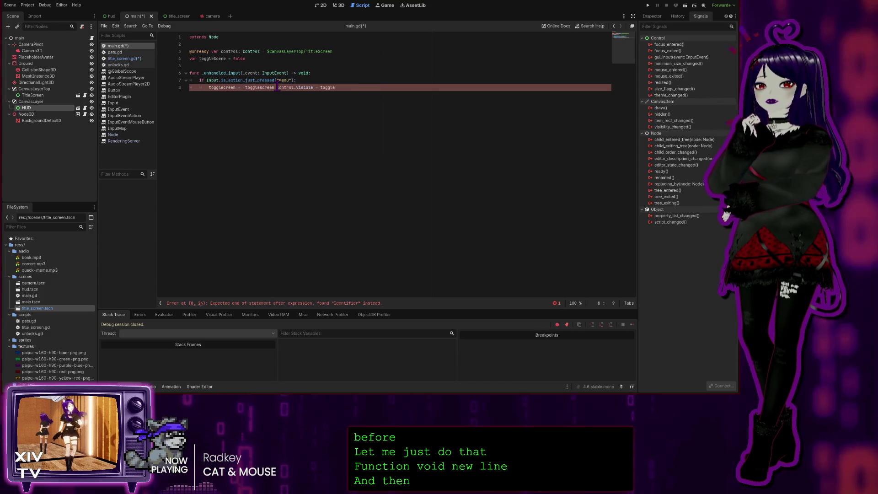
key("Return")
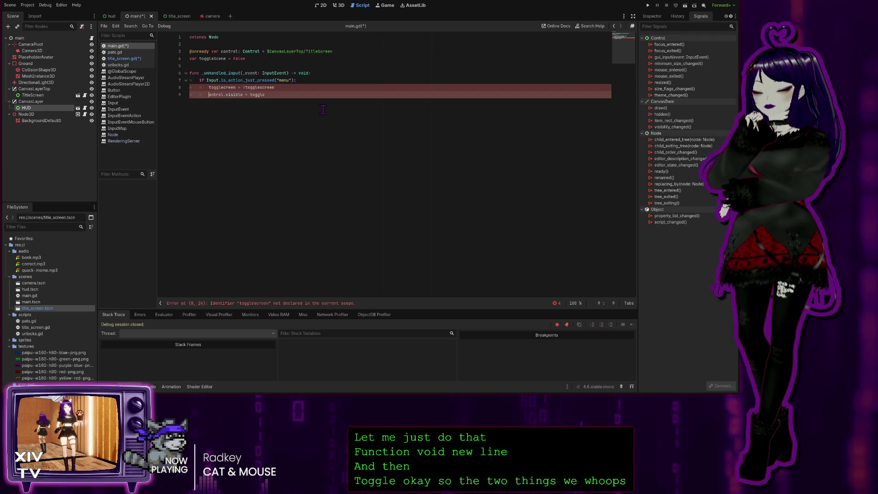
type("c")
key("End")
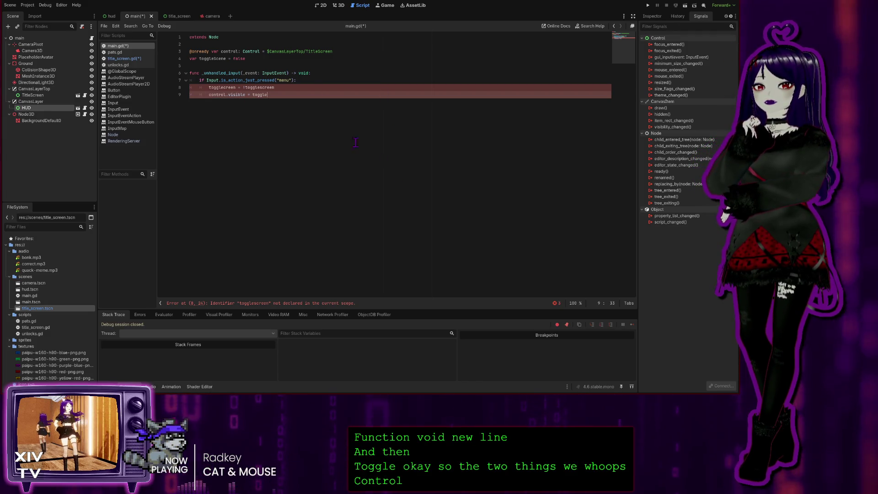
Rename the misspelled togglescreen and toggle references in the function to toggleScene
double_click(217, 59)
key("ctrl+c")
left_click(221, 87)
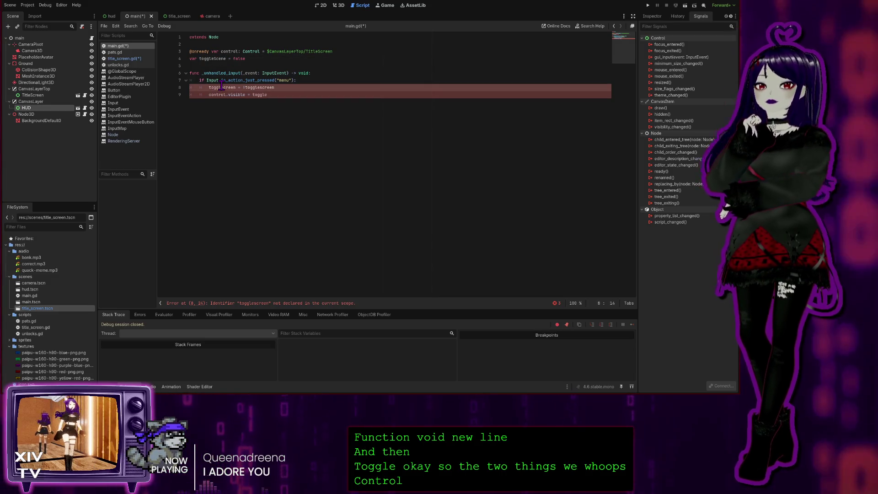
double_click(221, 86)
key("ctrl+v")
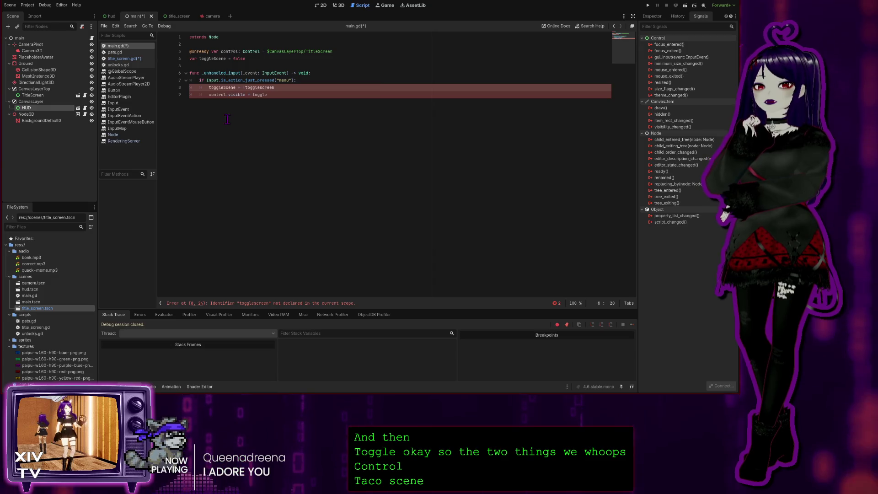
left_click(219, 95)
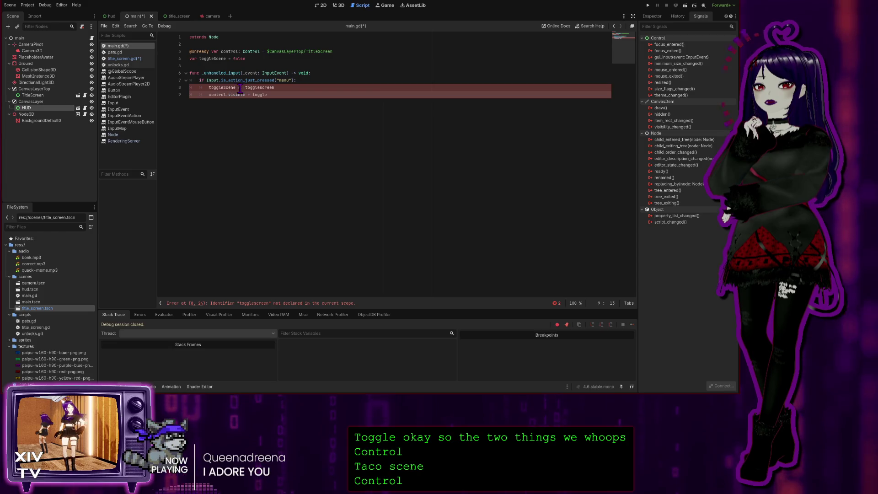
double_click(263, 87)
type("toggleScene")
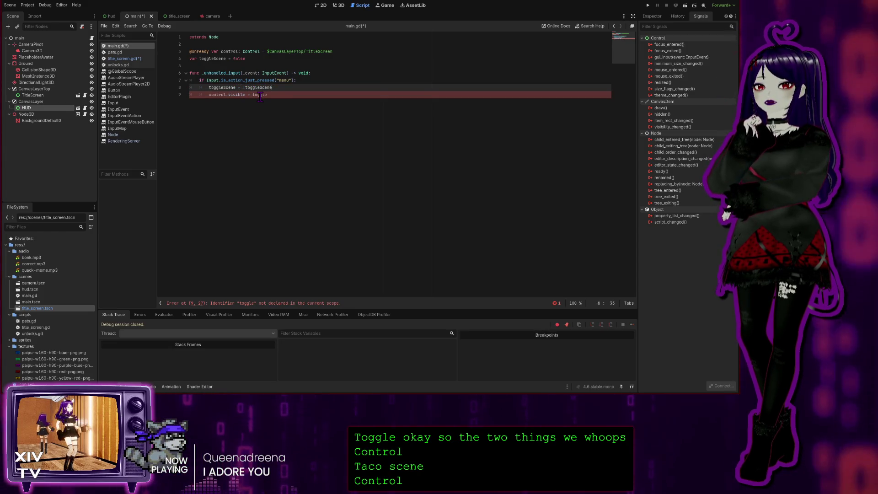
double_click(260, 94)
type("toggleScene")
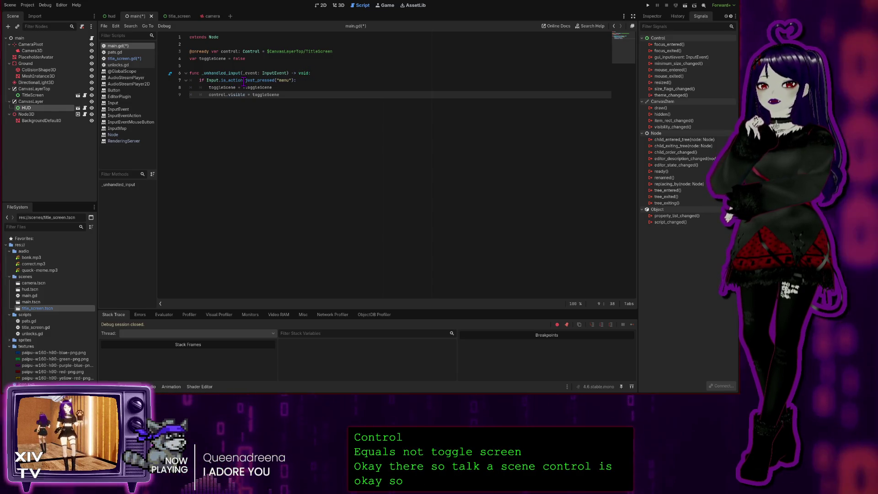
double_click(284, 80)
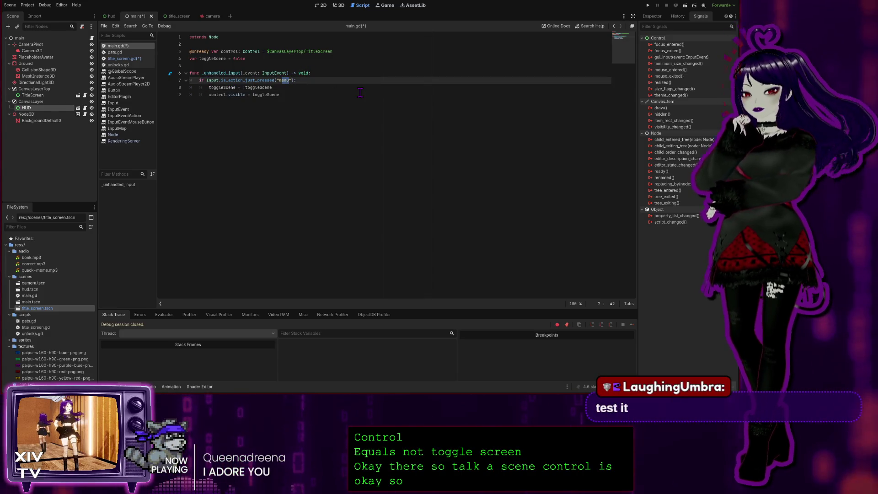
Retype the is_action_just_pressed action as "Menu" using the autocomplete suggestion
type("M")
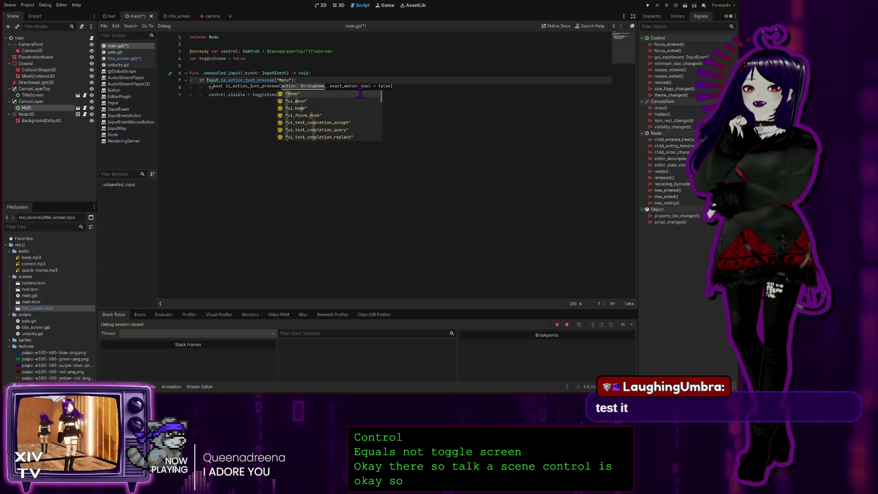
left_click(226, 124)
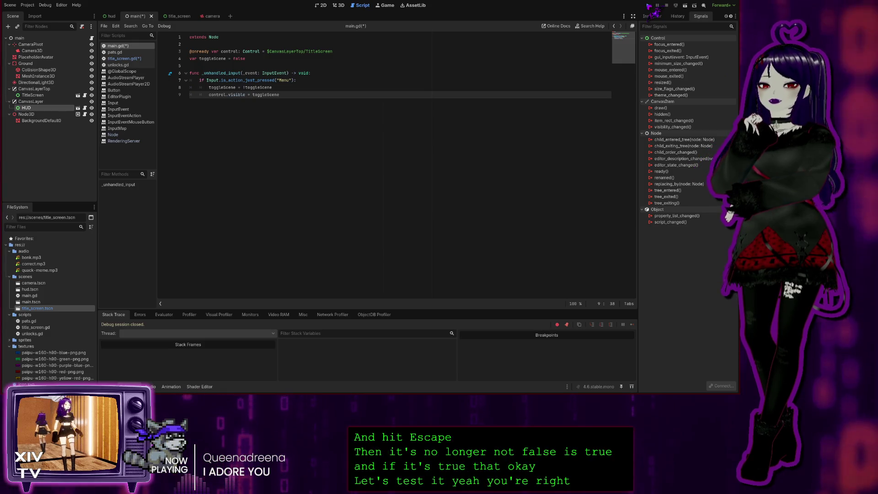
Run the project, start the game from the title screen, then quit back to the editor
left_click(649, 5)
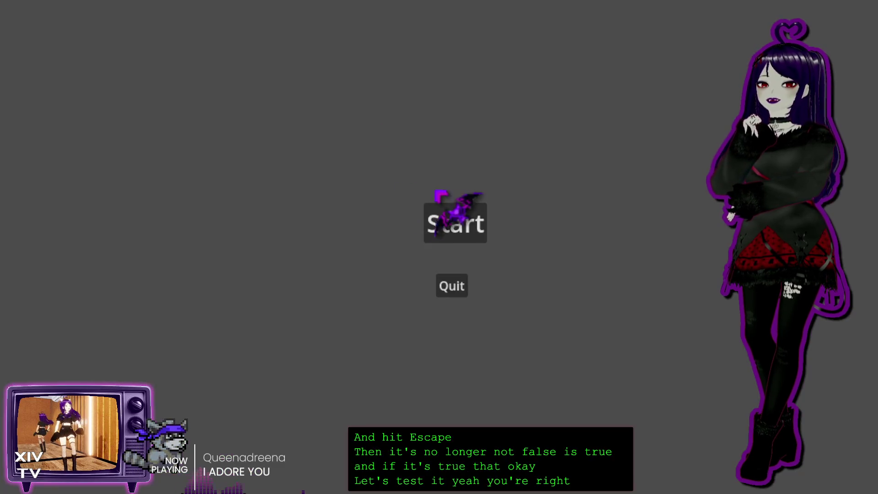
left_click(458, 208)
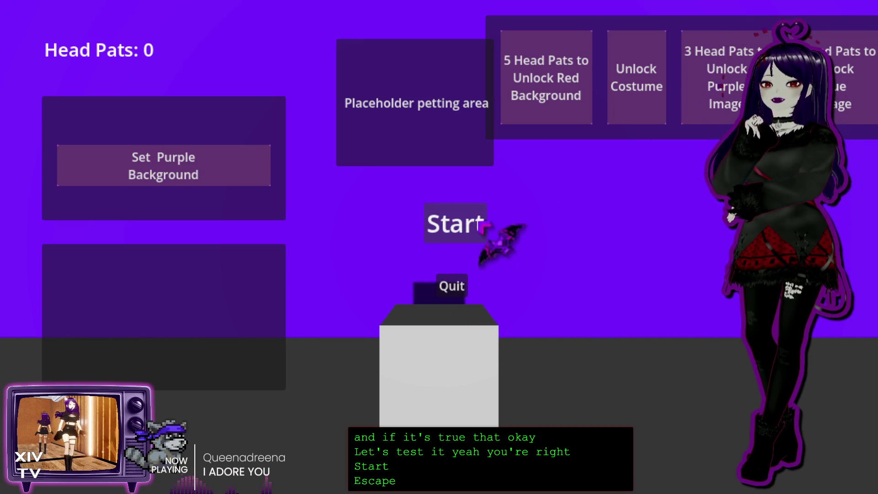
left_click(448, 284)
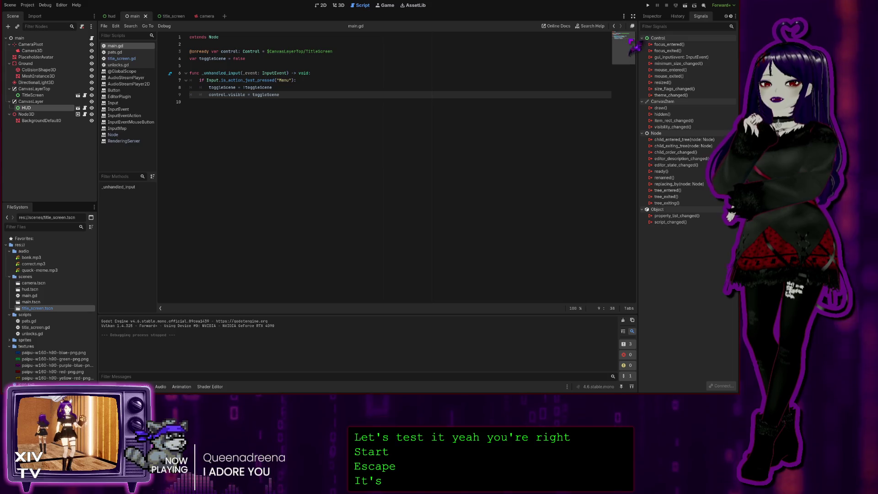
key("F5")
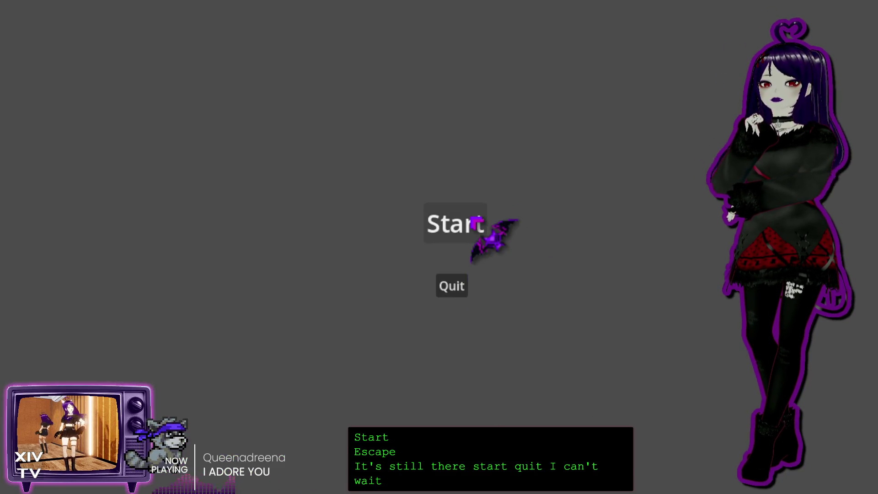
left_click(476, 222)
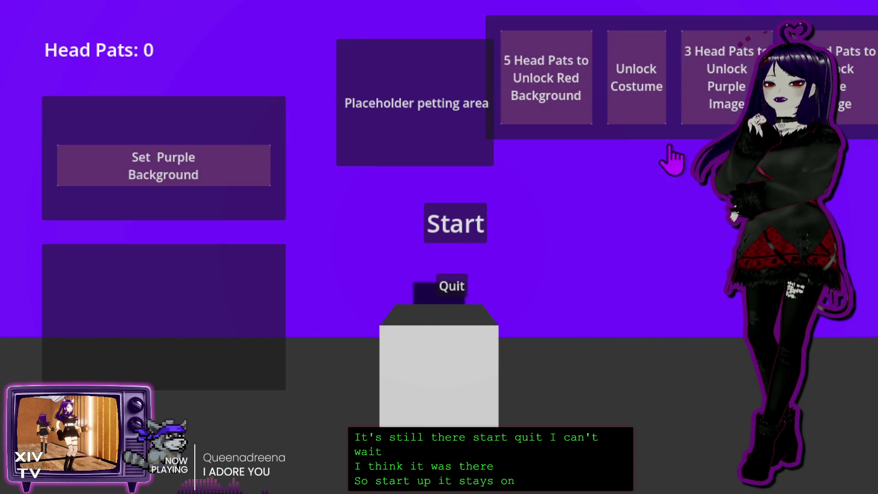
left_click(408, 85)
double_click(406, 92)
double_click(405, 106)
double_click(405, 112)
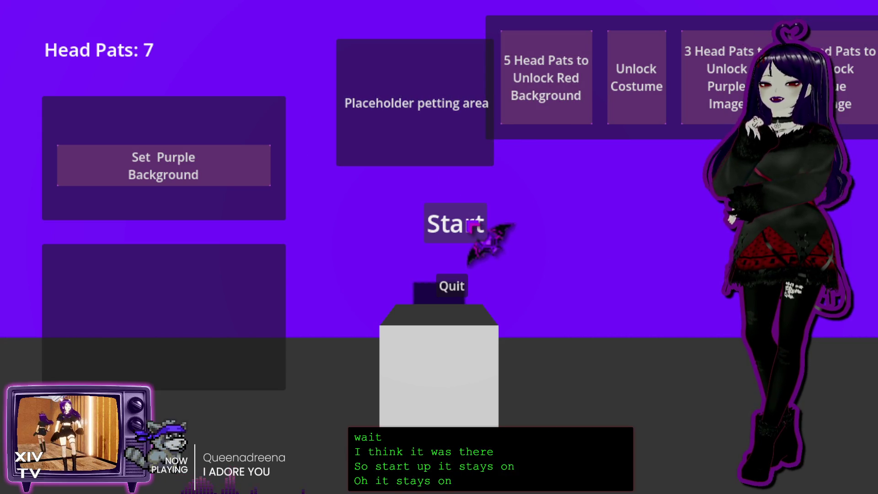
left_click(732, 77)
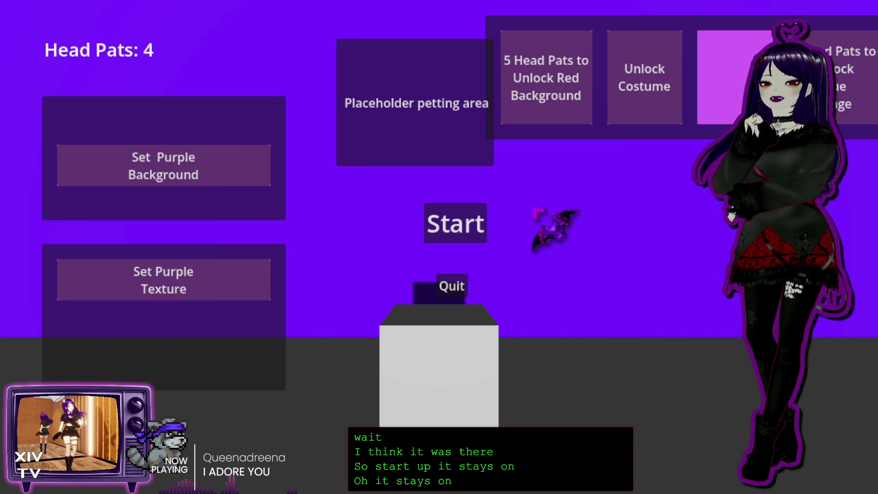
left_click(230, 259)
left_click(232, 260)
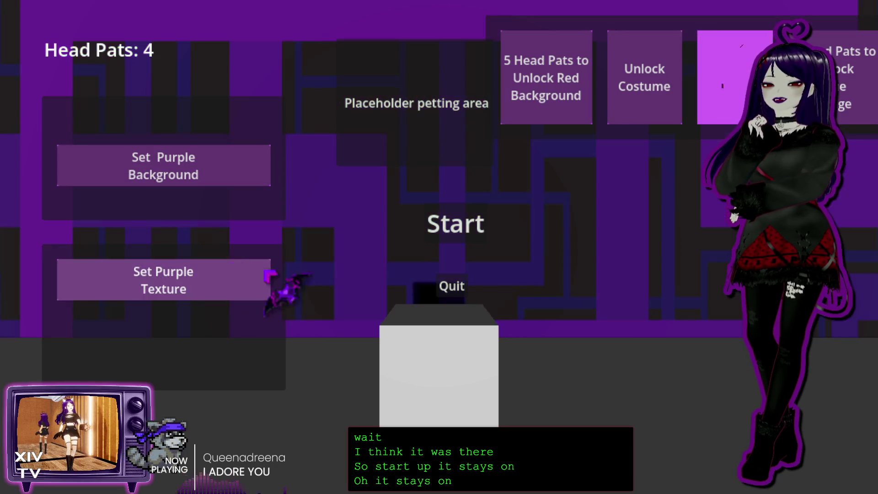
left_click(467, 222)
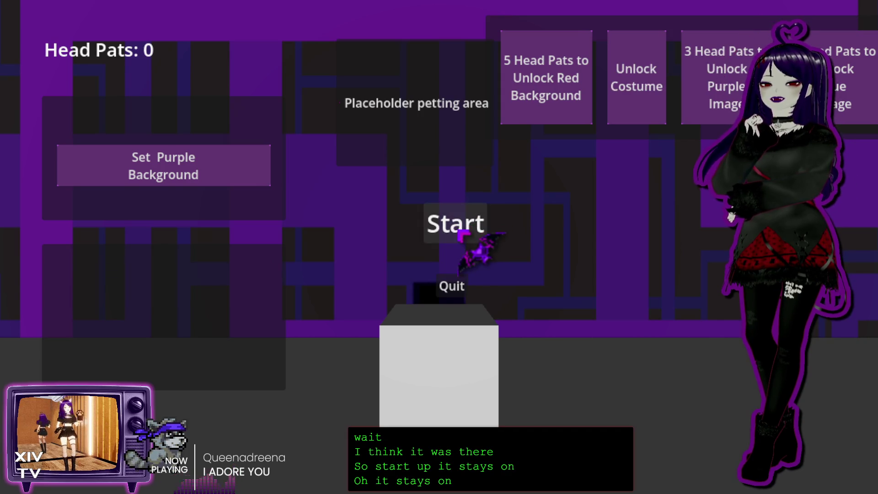
left_click(450, 287)
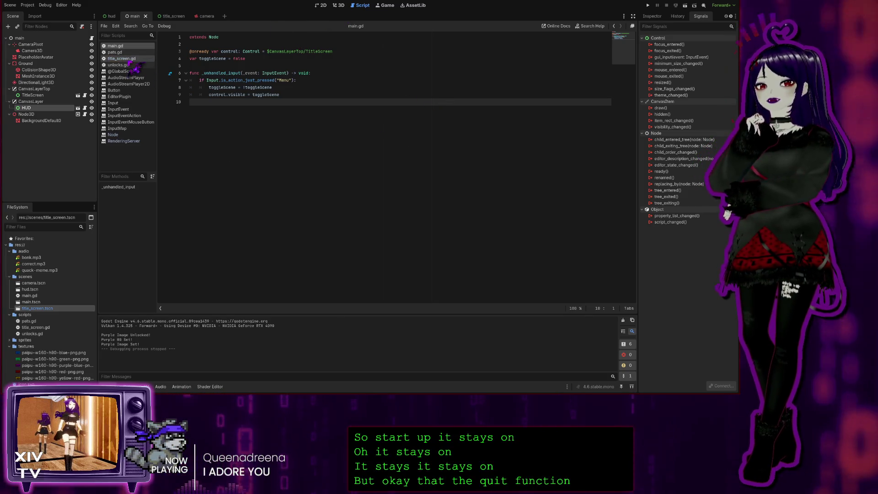
In pats.gd, delete the old commented input handlers on lines 104–114
left_click(145, 60)
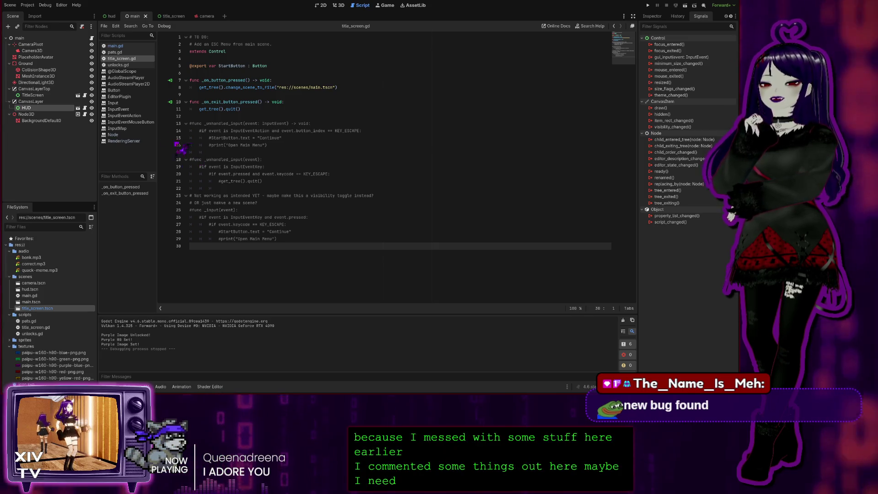
left_click(120, 52)
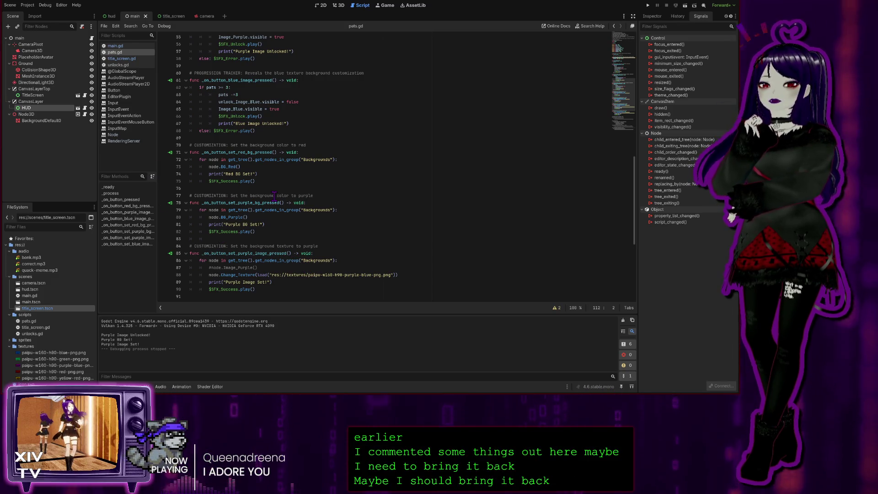
scroll(316, 233, "down", 8)
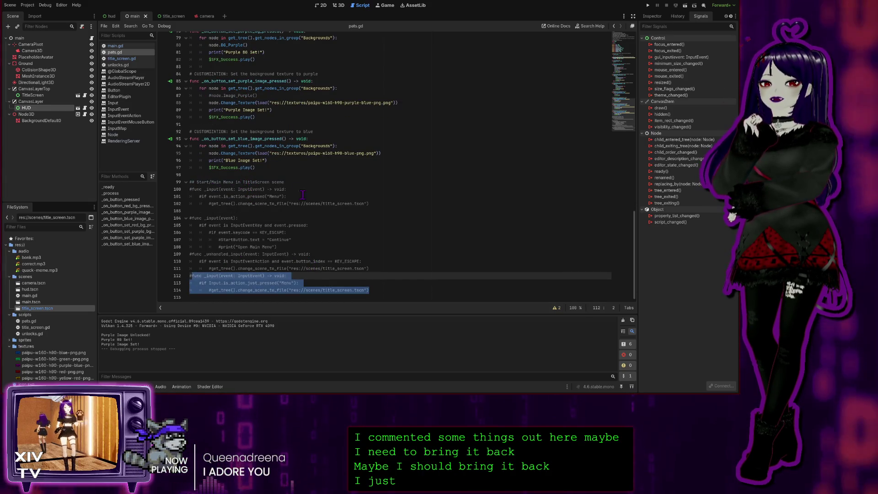
left_click(326, 255)
mouse_move(375, 290)
left_mouse_down()
mouse_move(347, 261)
mouse_move(174, 222)
left_mouse_up()
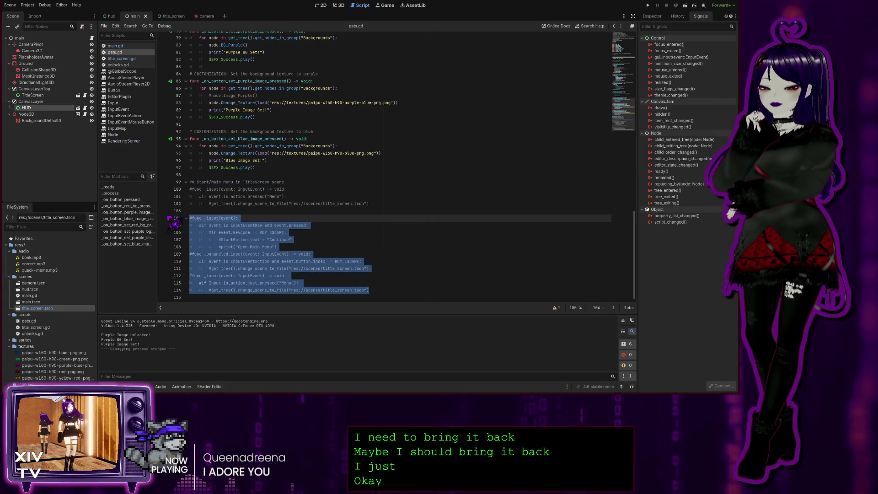
key("Delete")
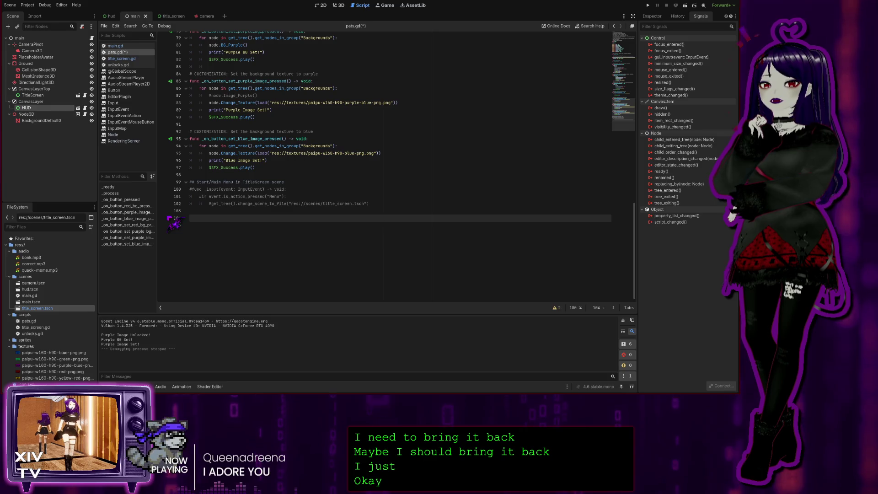
key("Up")
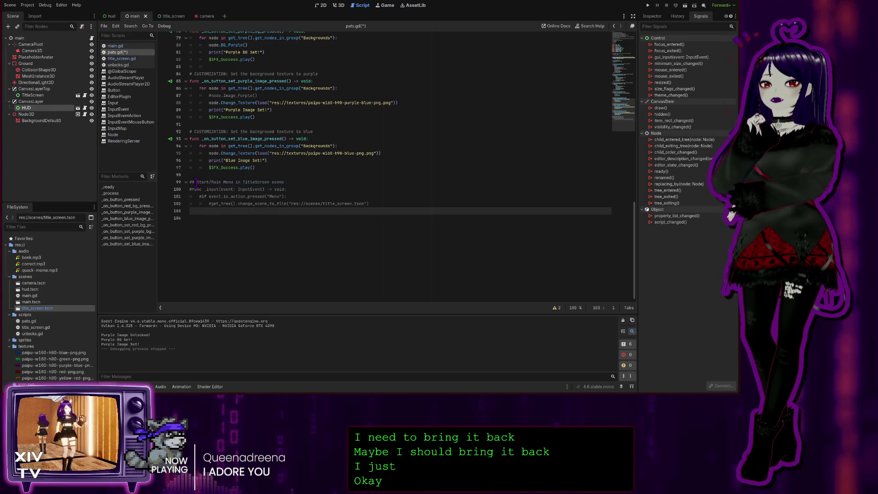
Uncomment the _input function on lines 99–102 and run the game to test it
mouse_move(374, 205)
left_mouse_down()
mouse_move(275, 189)
mouse_move(163, 187)
left_mouse_up()
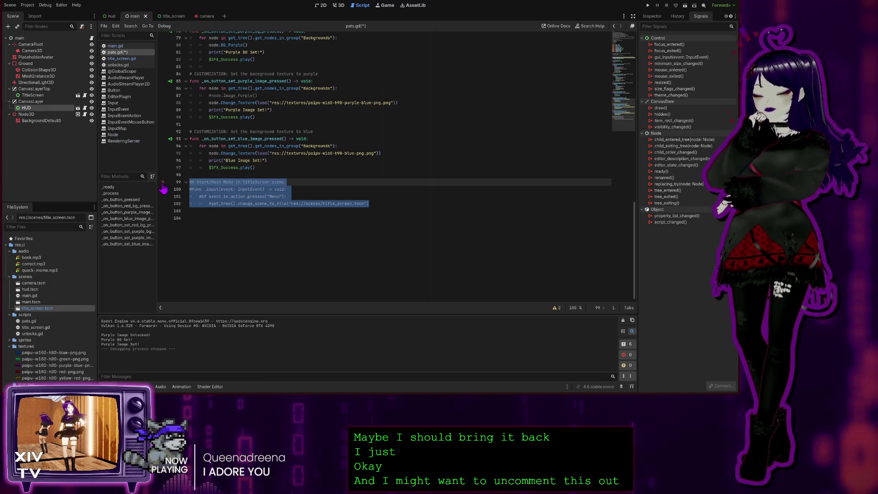
key("ctrl+k")
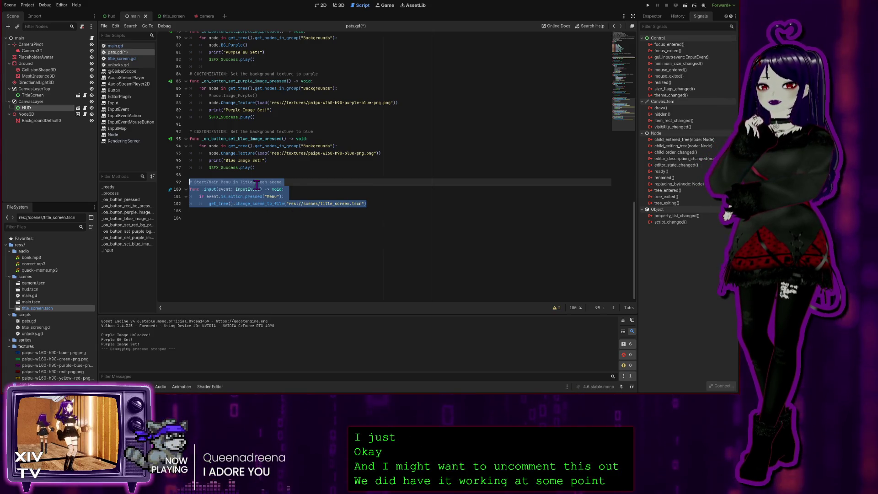
left_click(234, 212)
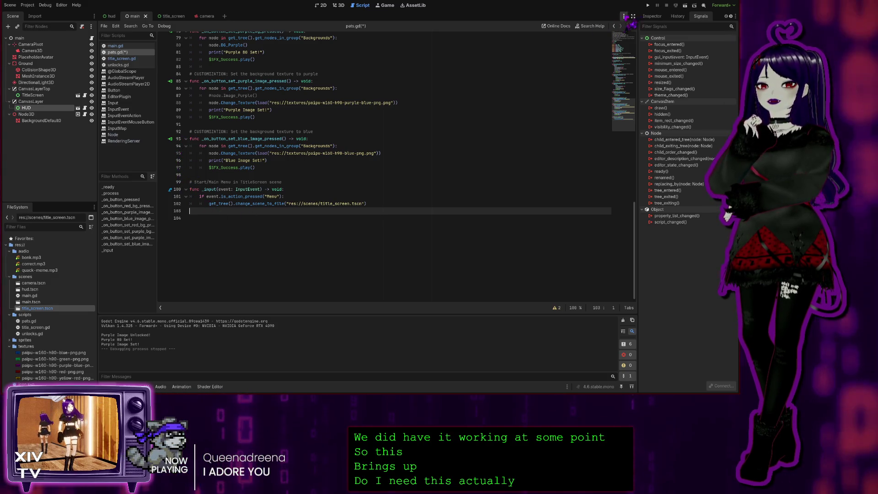
left_click(648, 6)
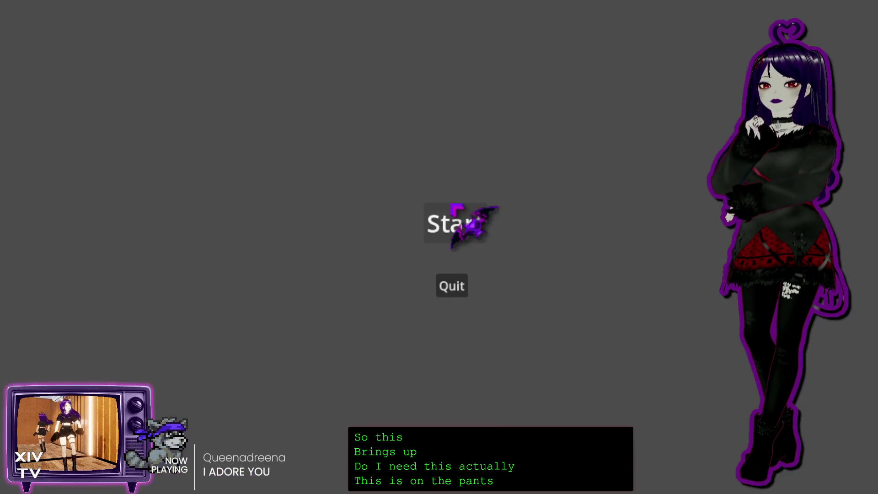
After a Start/Quit test run, comment out pats.gd's _input lines 100–102 and open title_screen.gd
left_click(457, 209)
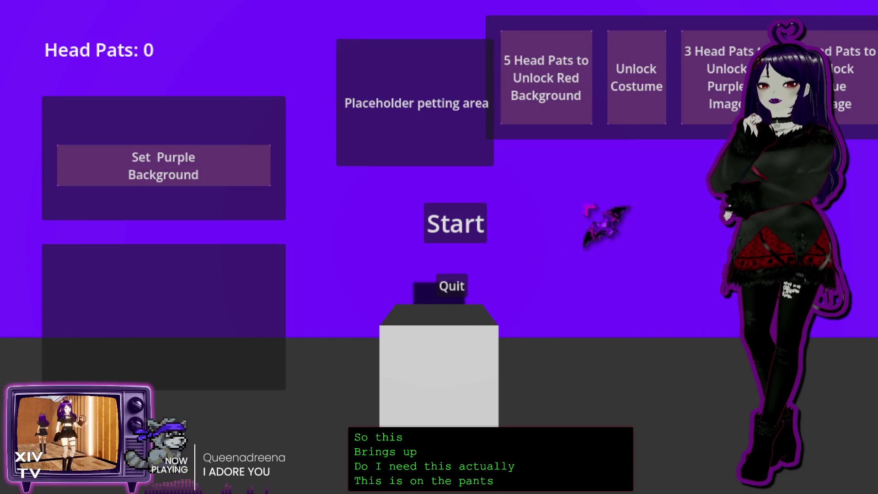
left_click(452, 287)
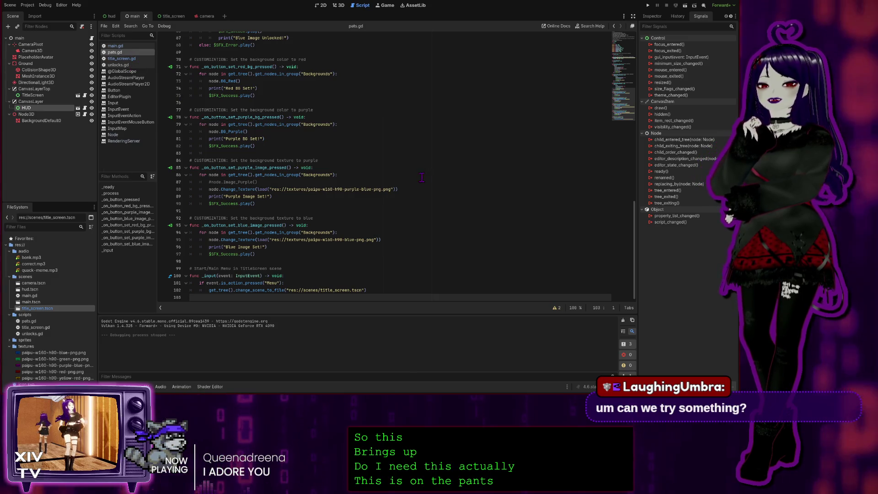
left_click(380, 223)
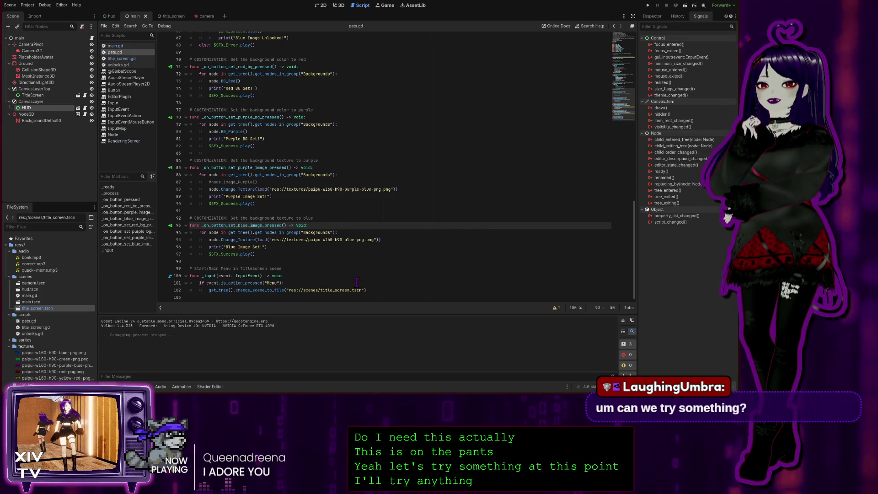
mouse_move(373, 291)
left_mouse_down()
mouse_move(256, 290)
mouse_move(150, 273)
left_mouse_up()
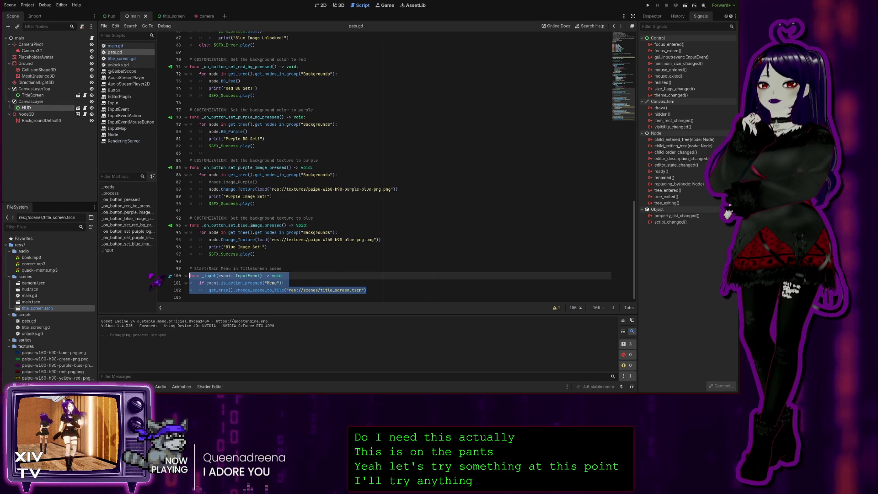
key("ctrl+k")
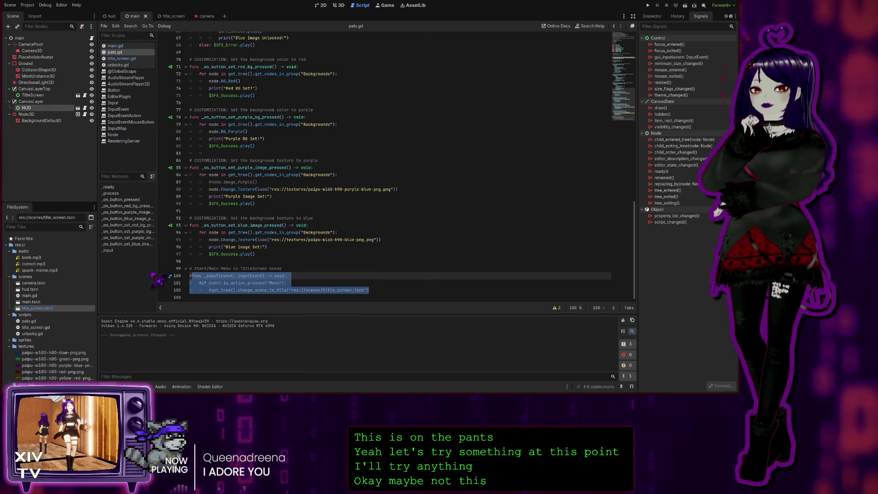
left_click(130, 46)
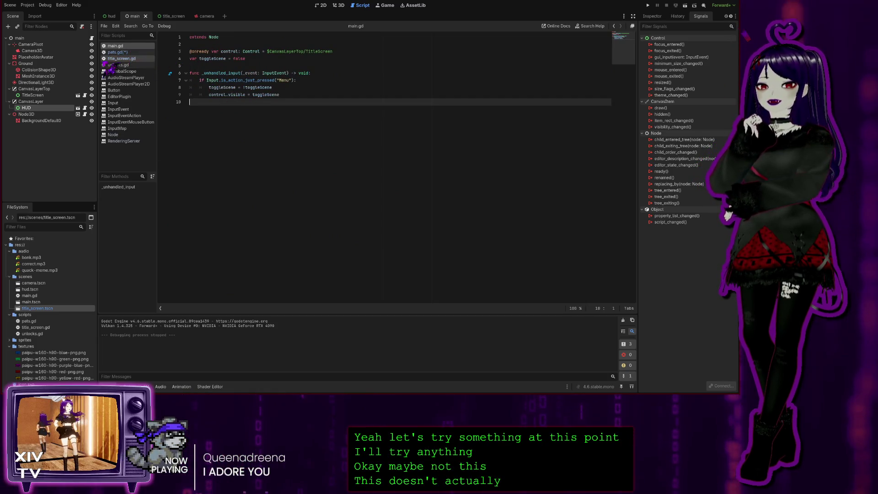
left_click(120, 58)
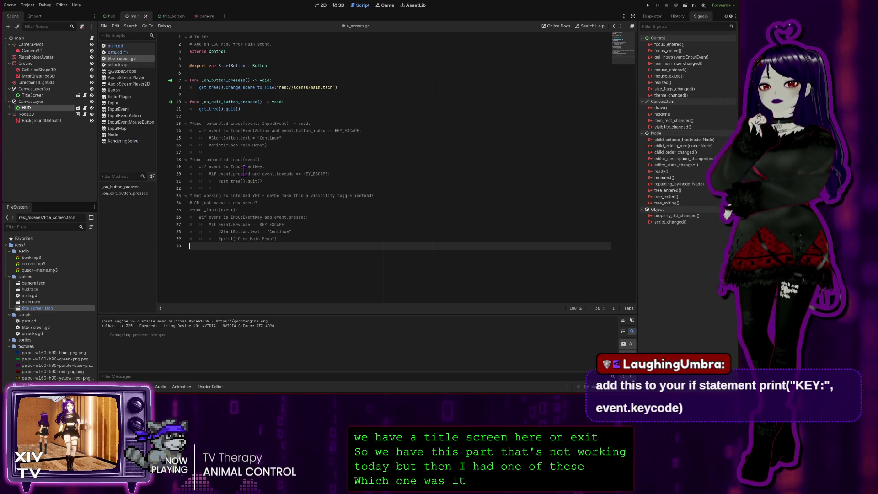
Open main.gd and indent the new print line into the Menu if block
left_click(124, 53)
scroll(278, 211, "down", 1)
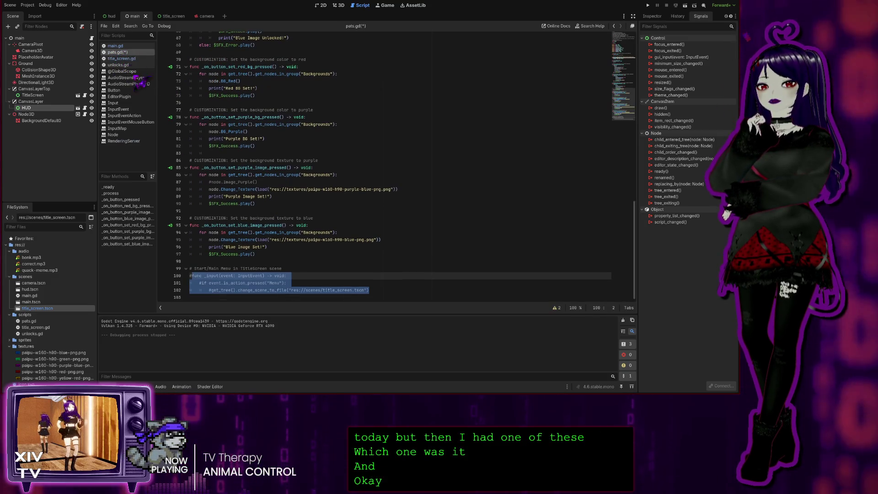
left_click(115, 46)
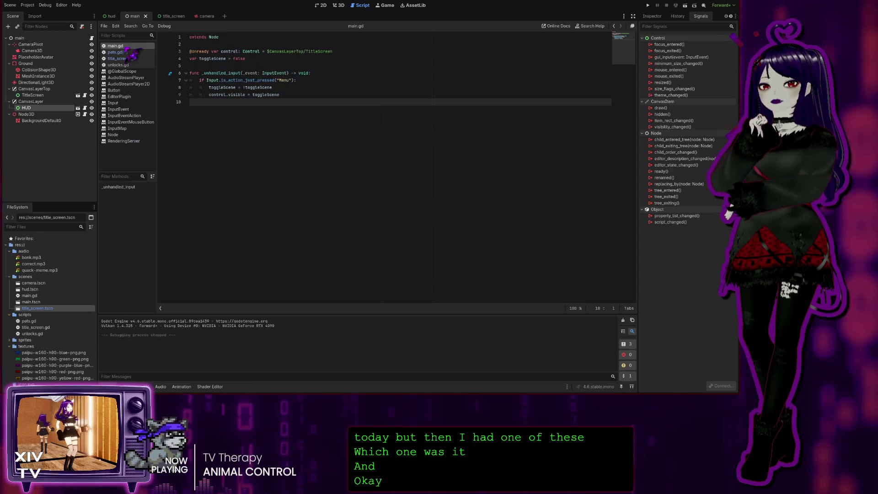
left_click(294, 93)
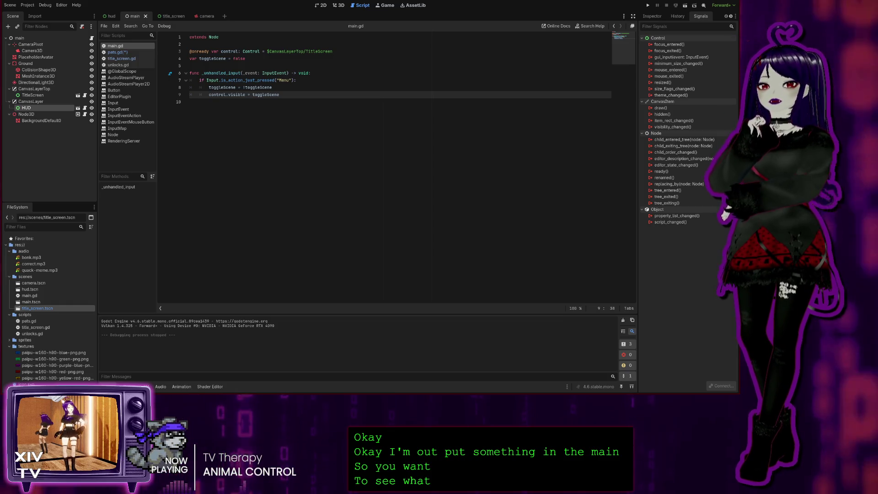
left_click(230, 104)
type("print(\"KEY:\", event.keycode)")
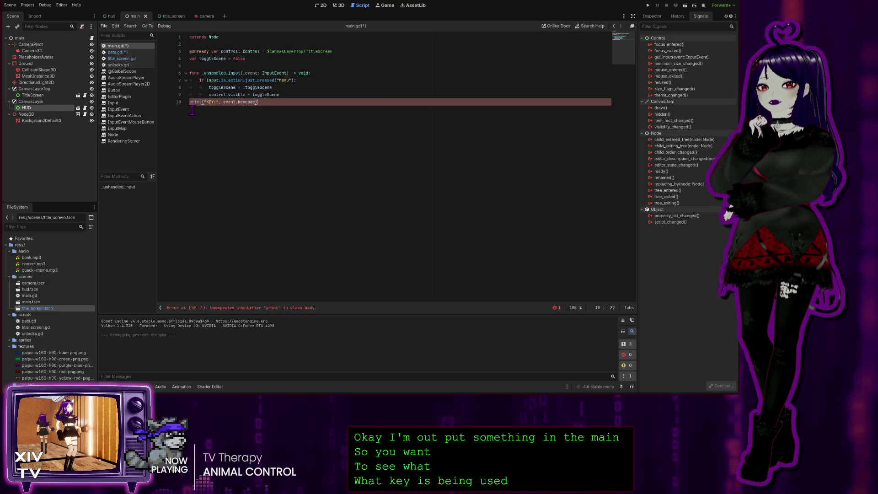
left_click(190, 102)
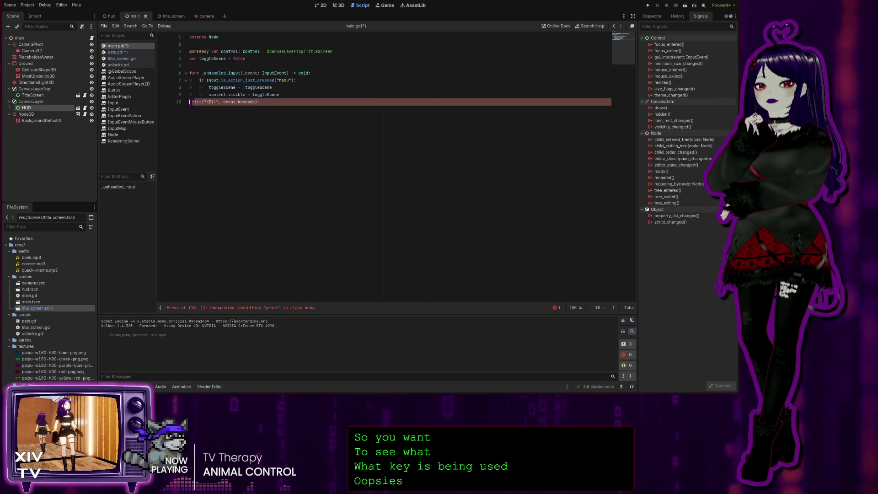
key("Tab")
key("Tab")
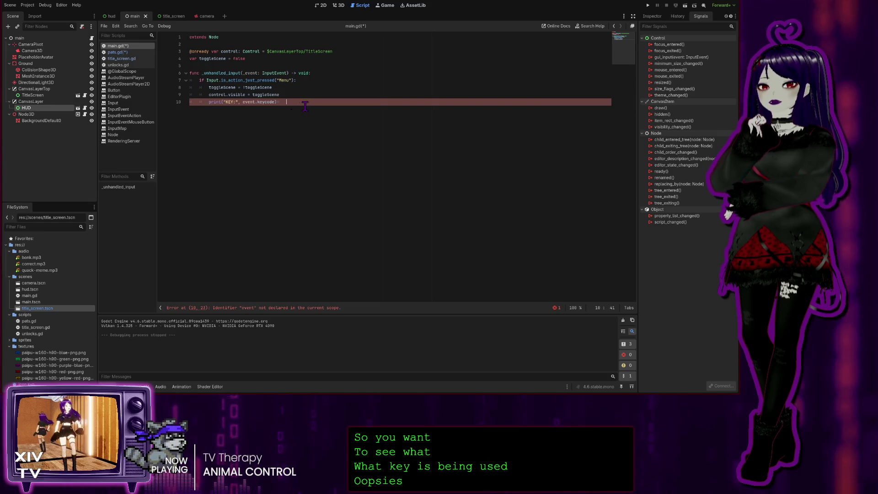
Fix the line to print("KEY:", _event.keycode) by renaming event to _event
key("BackSpace")
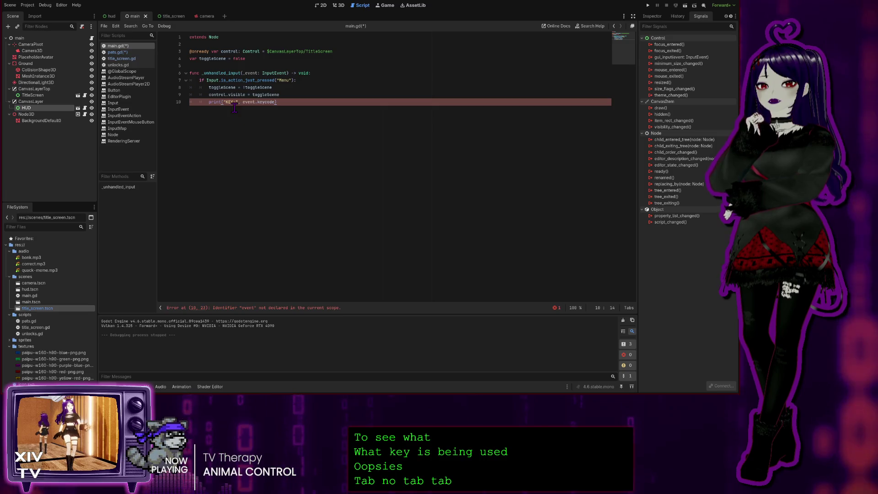
left_click(283, 103)
key("Left")
key("Left")
key("Left")
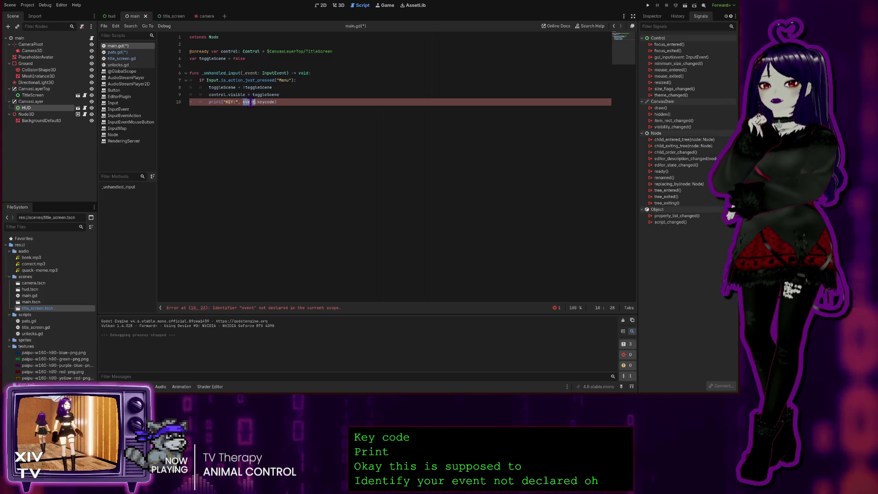
key("Left")
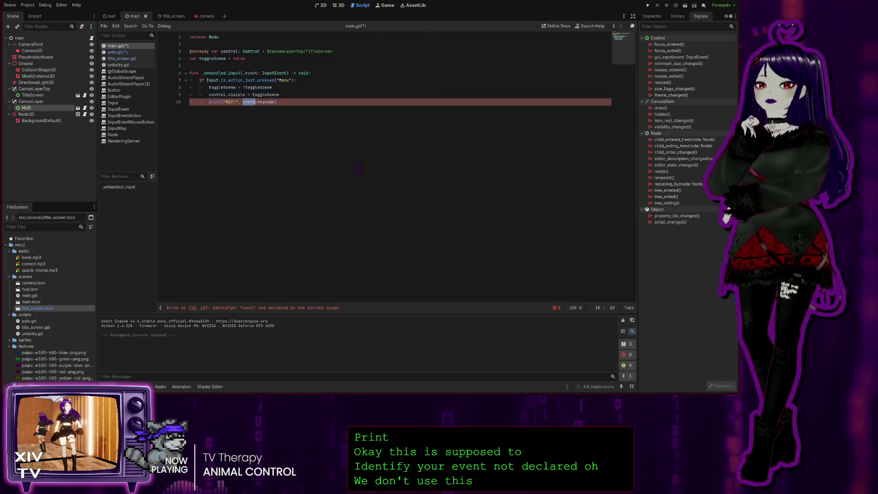
type("_")
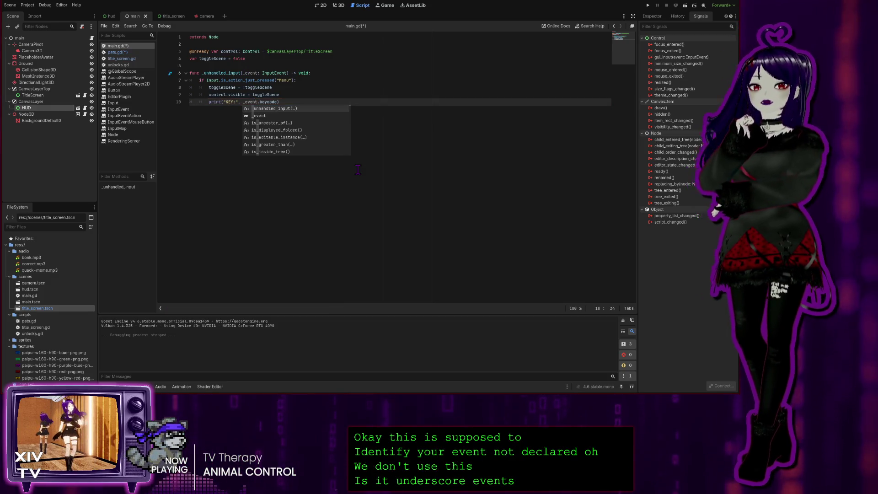
key("End")
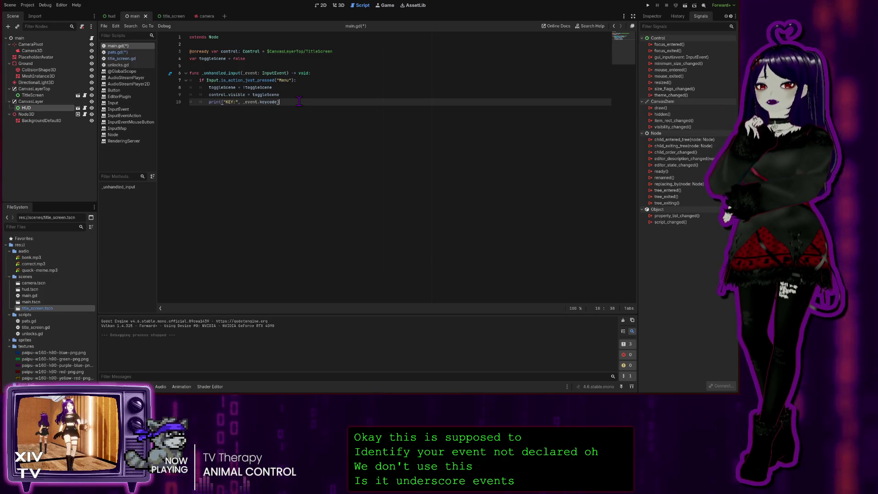
Run the project, start the game, try the Menu keys, then close it
left_click(648, 5)
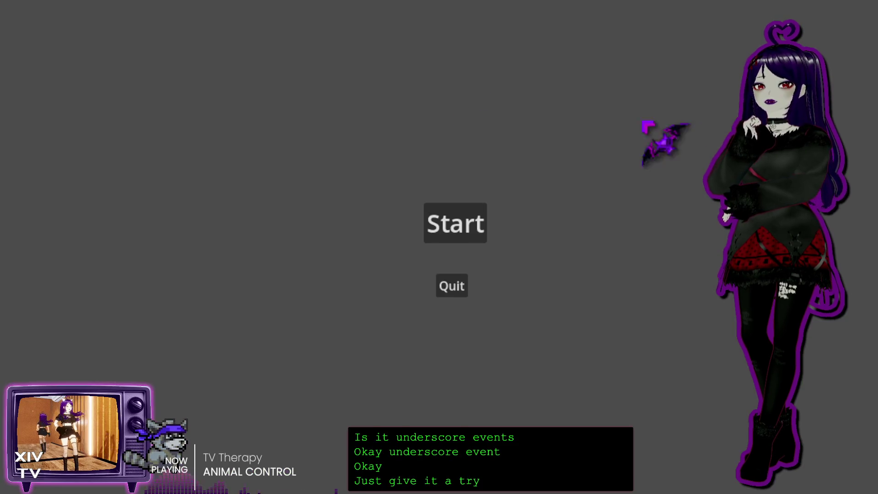
left_click(457, 215)
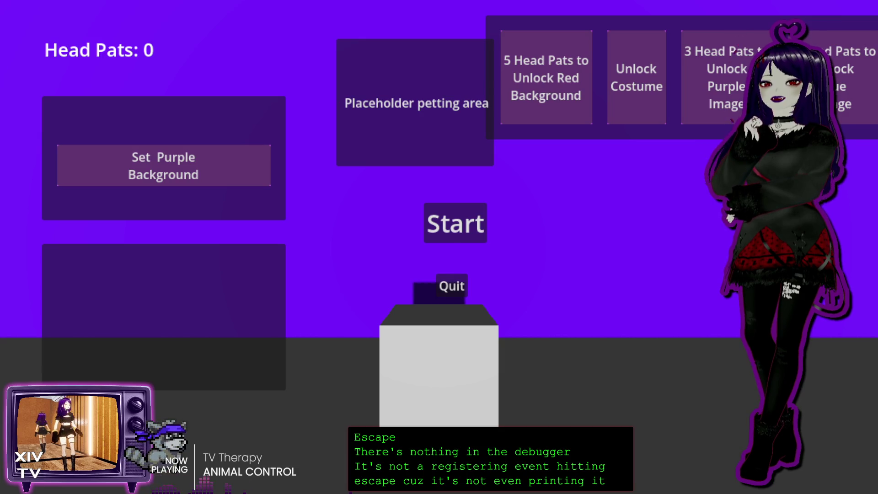
key("F8")
key("F5")
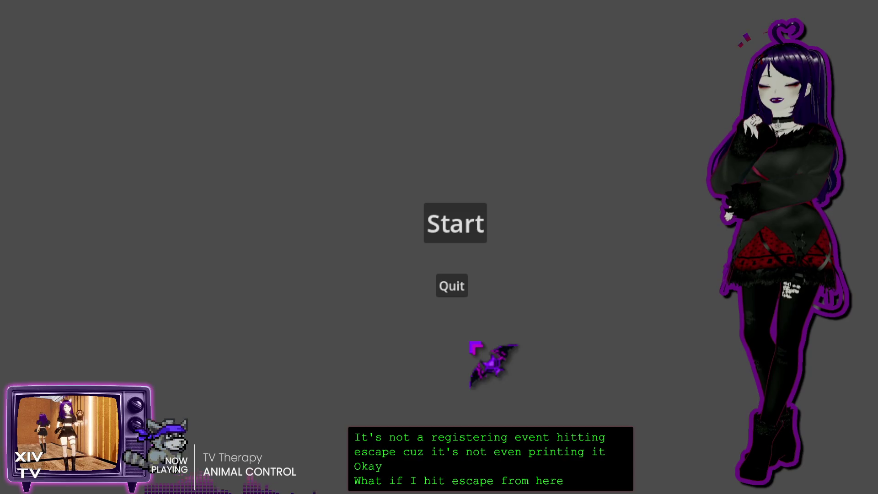
key("Escape")
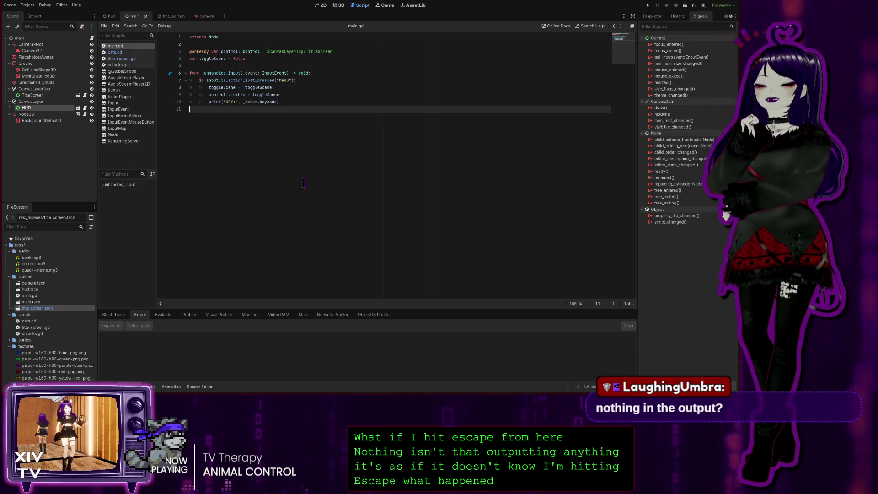
Put the caret at the end of the print line, then save and run the project
left_click(300, 100)
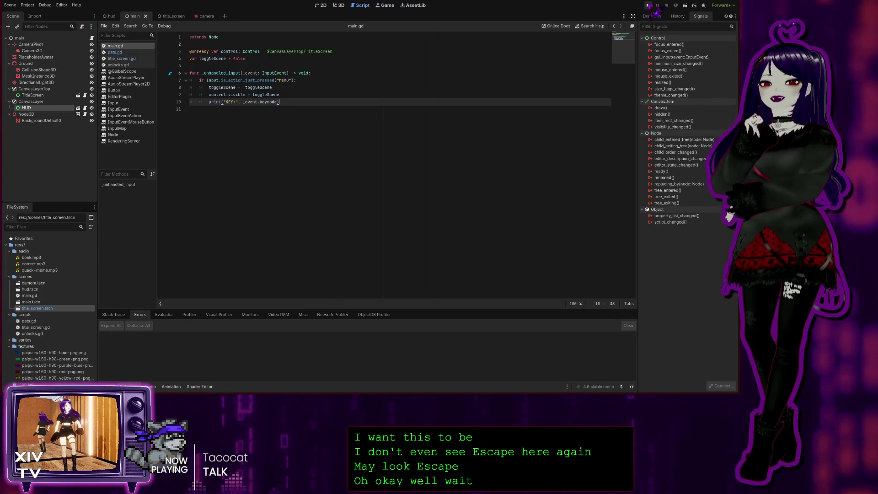
left_click(647, 6)
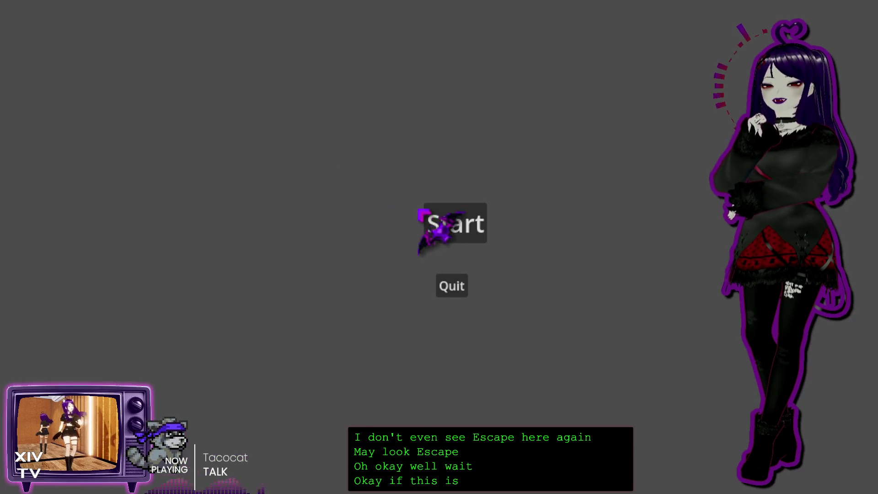
Start the game, hide the title screen with Escape, and quit with Alt+F4
left_click(482, 222)
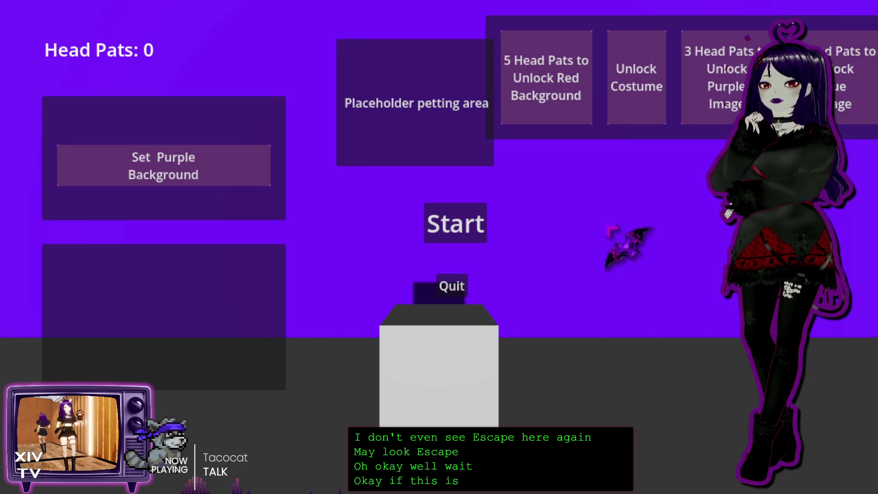
key("Escape")
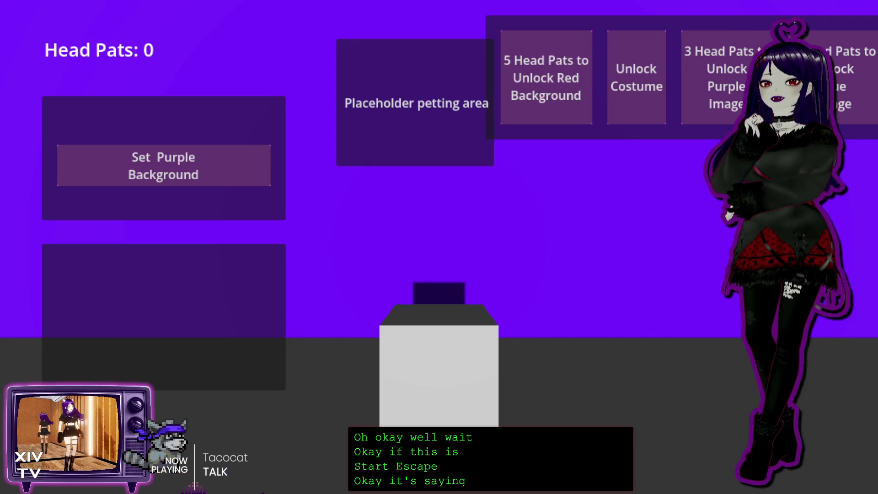
key("alt+F4")
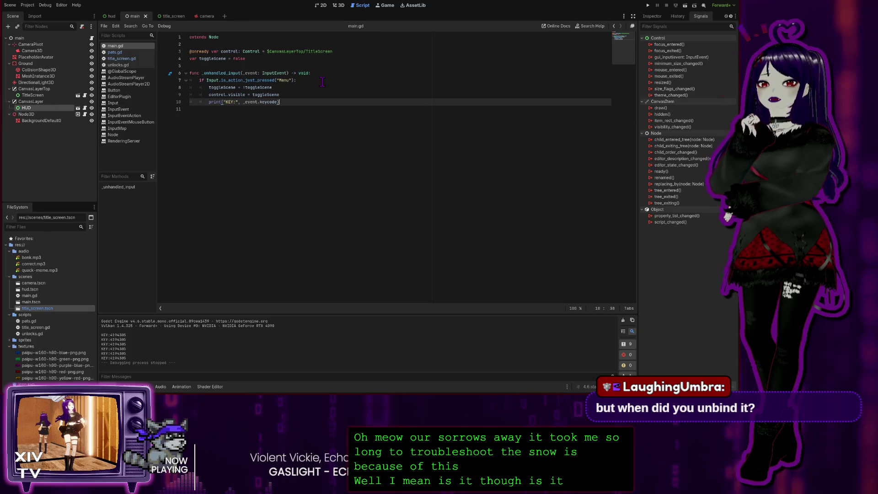
Run and start the game, toggling the title screen with Escape five times
left_click(648, 5)
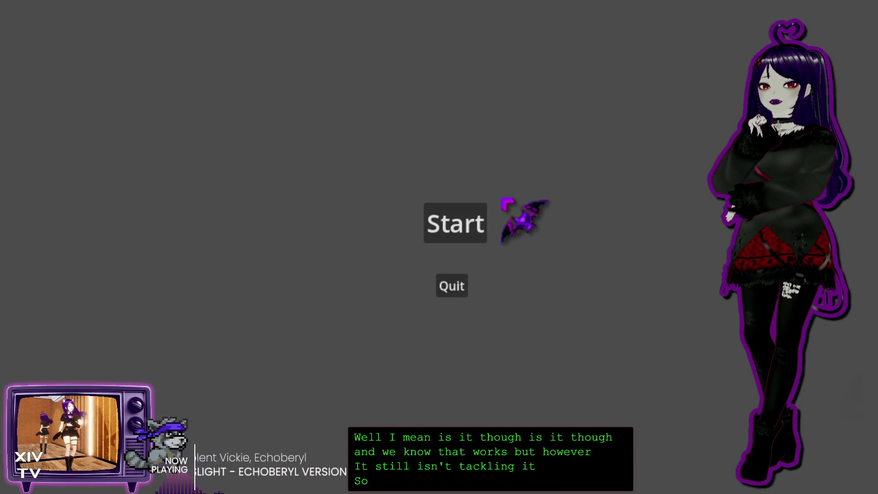
left_click(463, 216)
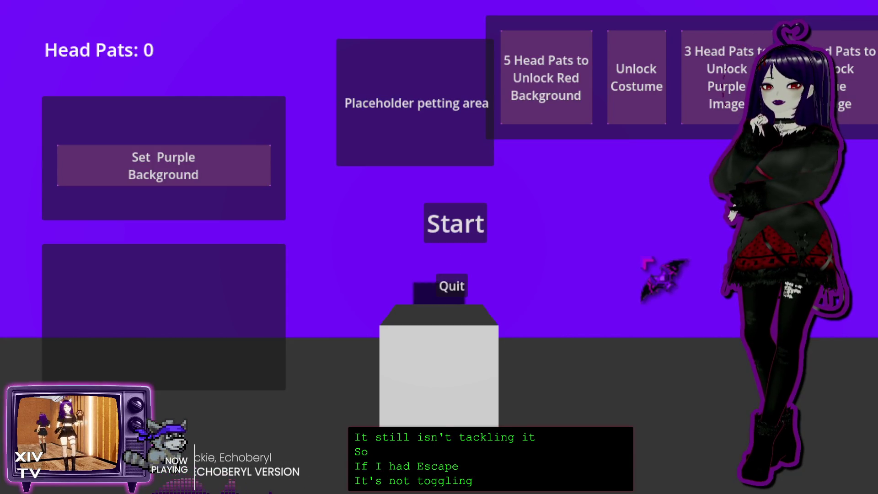
key("Escape")
key("Escape")
key("Escape")
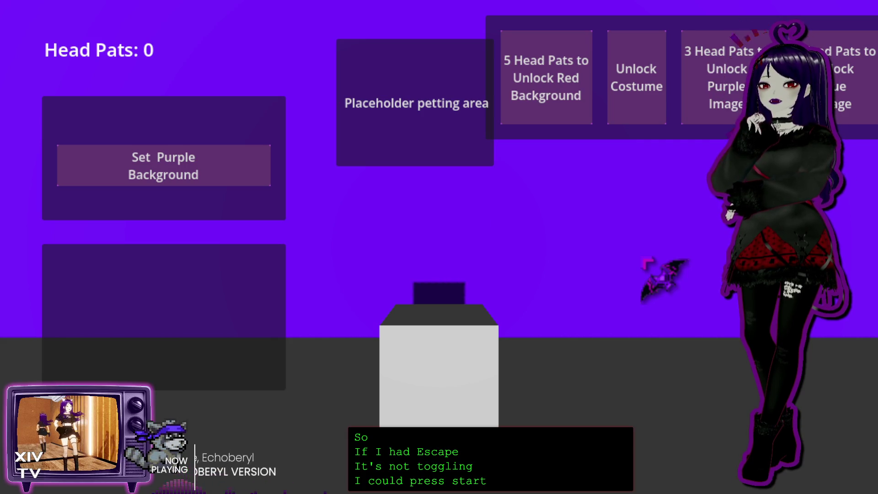
key("Escape")
key("Escape")
key("Escape")
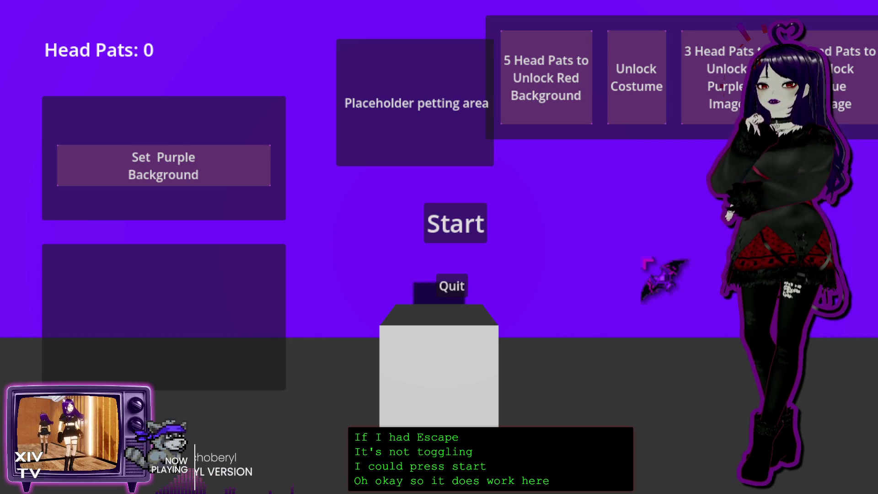
key("Escape")
key("Escape")
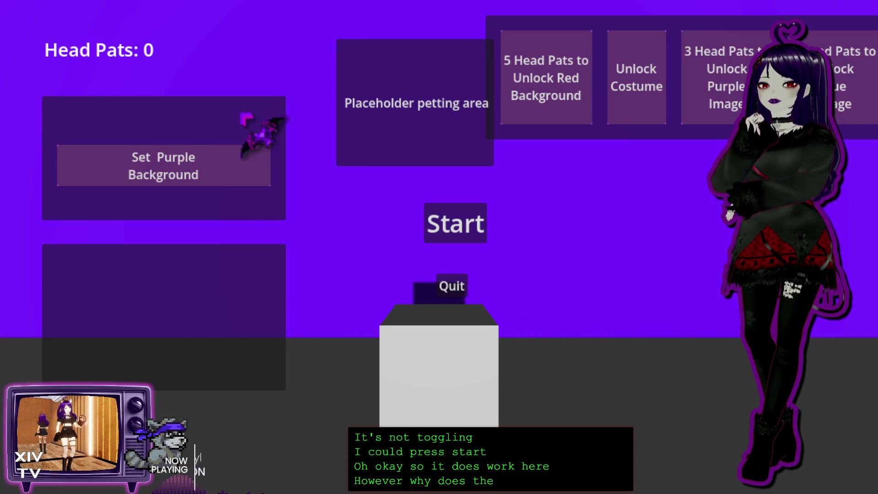
key("Escape")
key("Escape")
key("Escape")
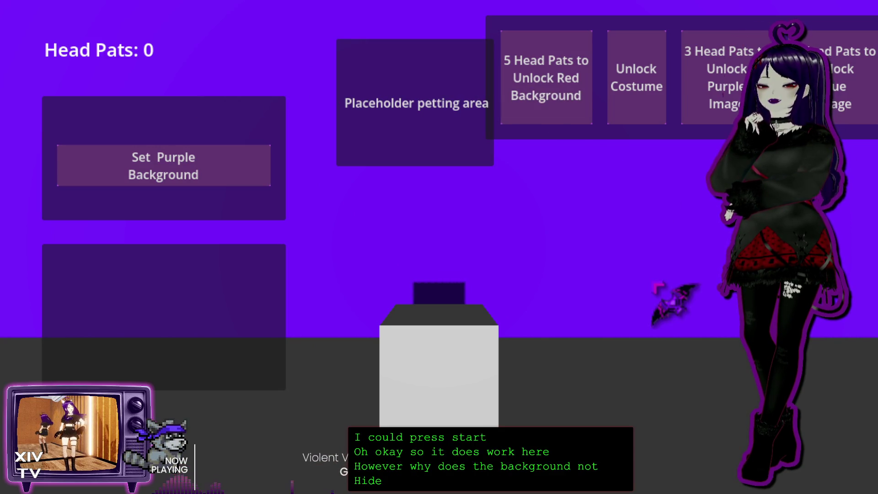
key("Escape")
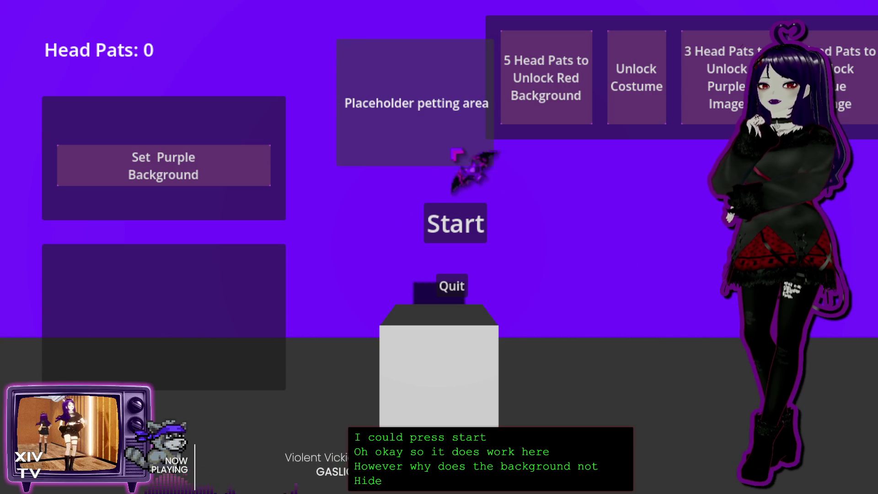
Pet the placeholder five times to raise Head Pats, then Start and Quit from the menu
left_click(386, 117)
left_click(403, 117)
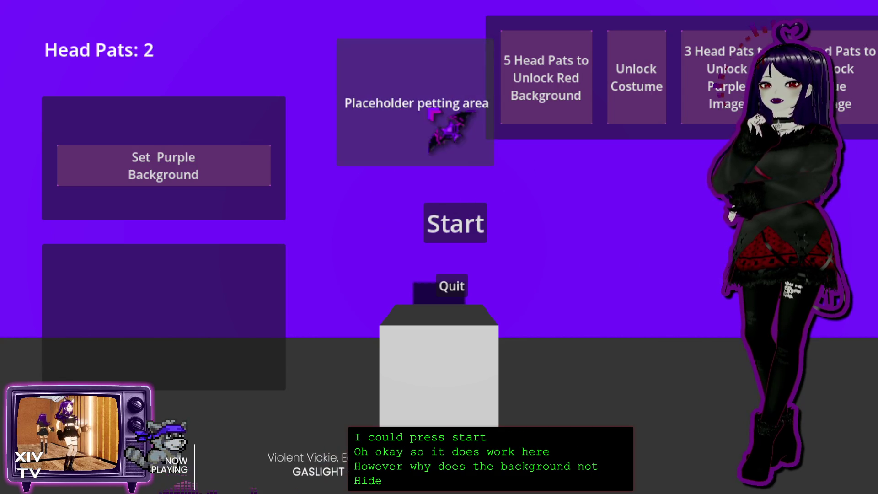
left_click(426, 123)
left_click(428, 126)
left_click(433, 128)
key("Escape")
key("Escape")
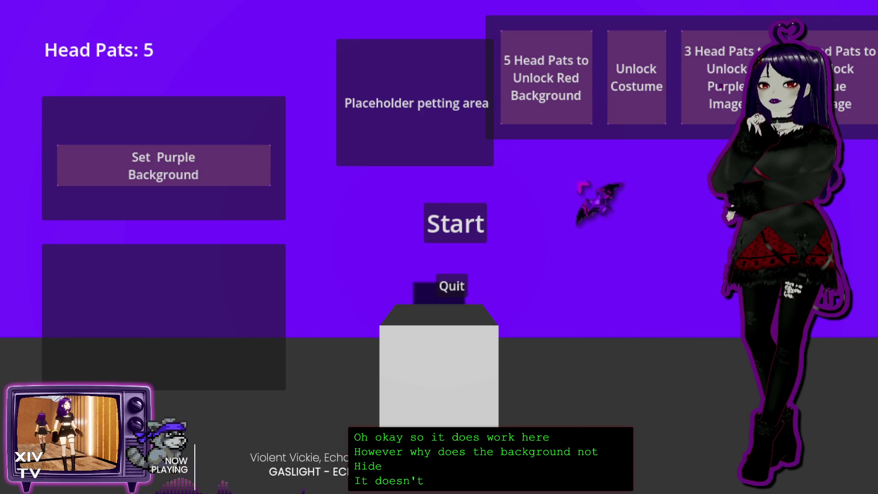
left_click(471, 233)
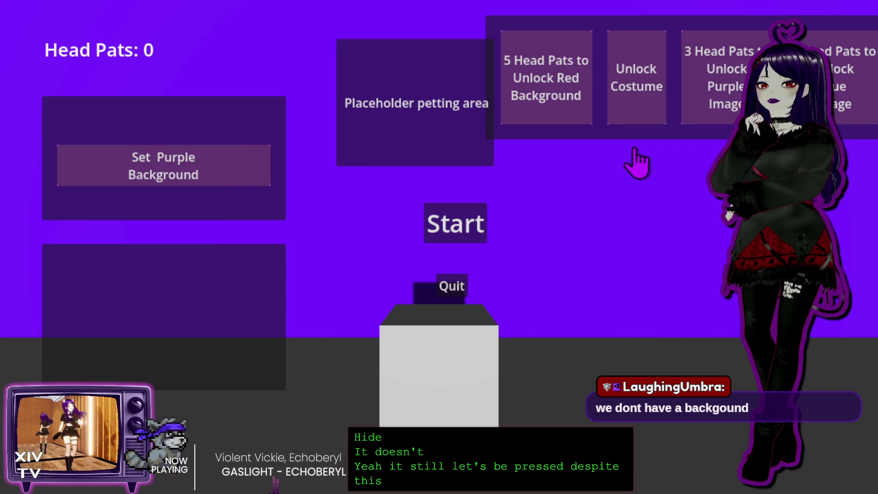
left_click(453, 287)
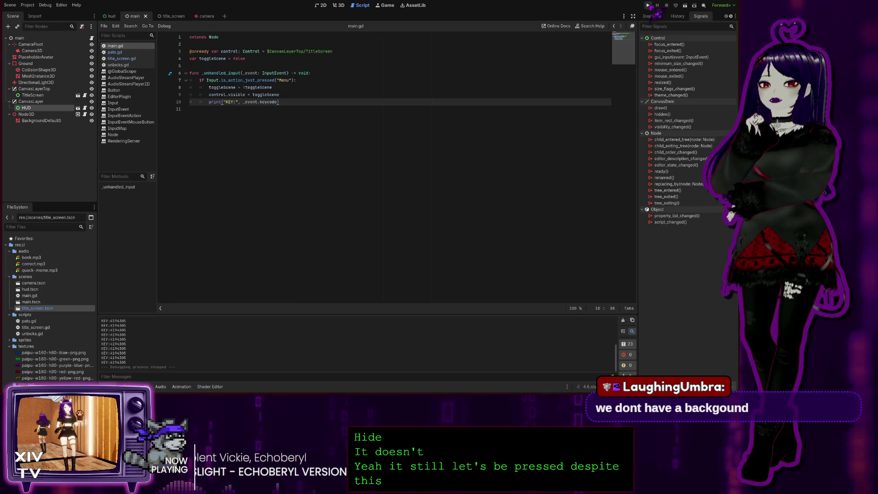
left_click(647, 5)
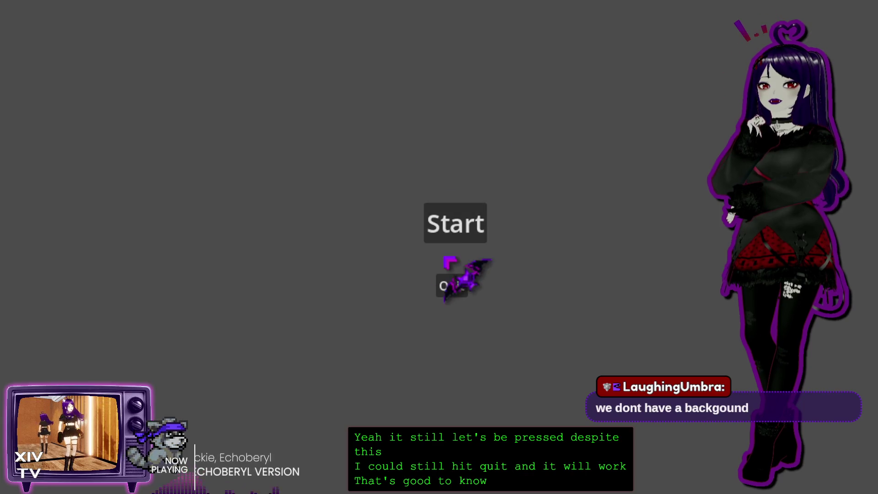
left_click(471, 216)
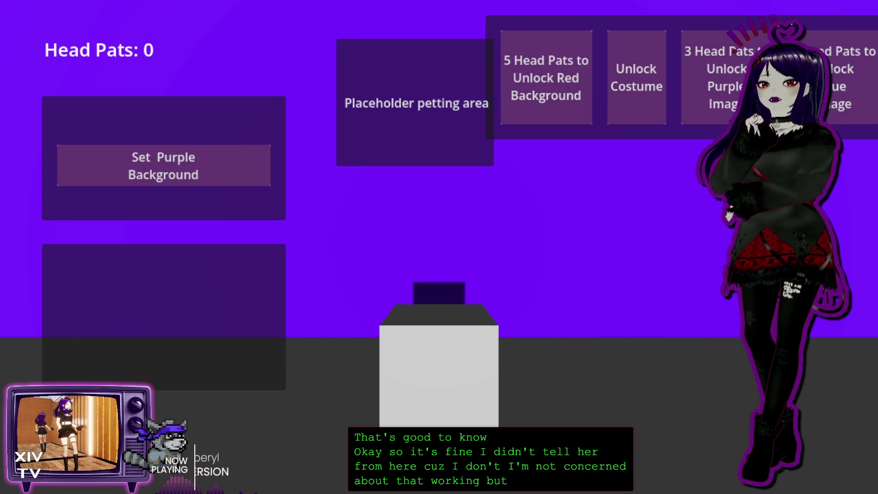
key("F8")
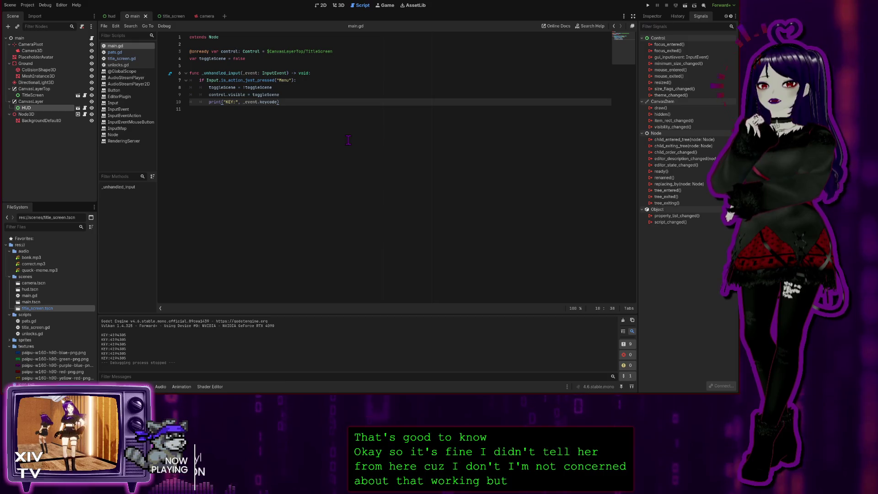
key("F5")
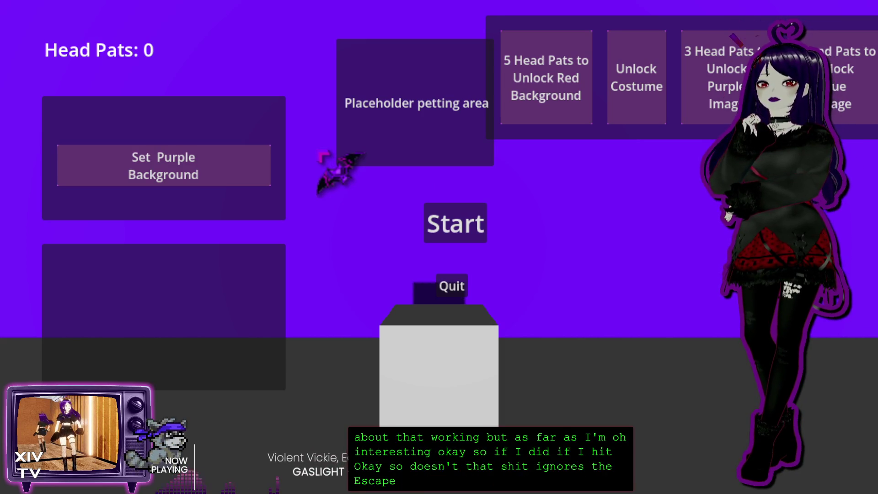
key("Escape")
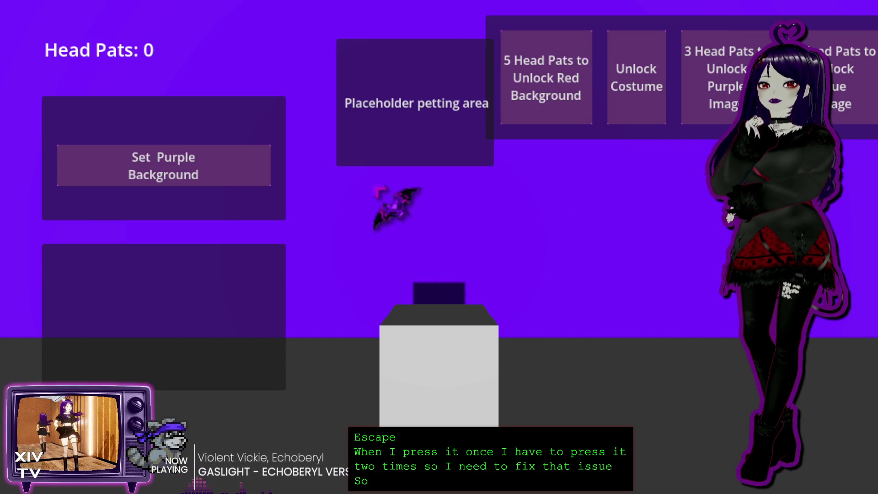
key("Escape")
key("Escape")
key("Escape")
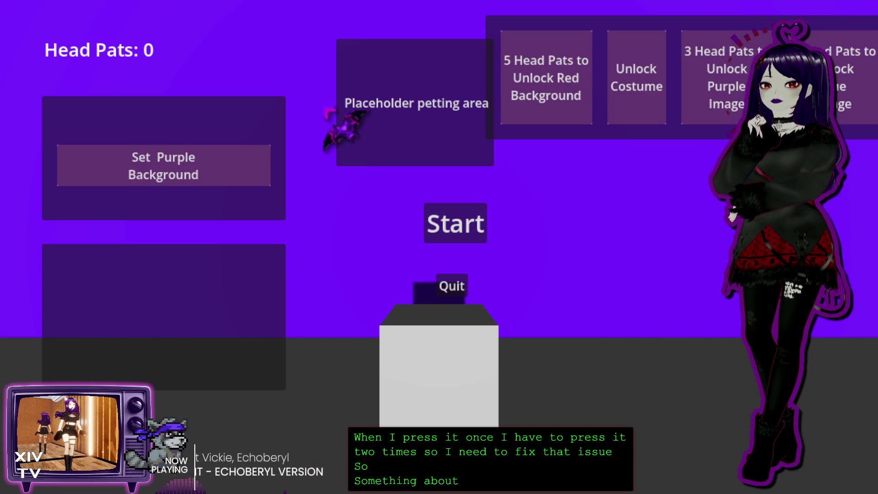
key("Escape")
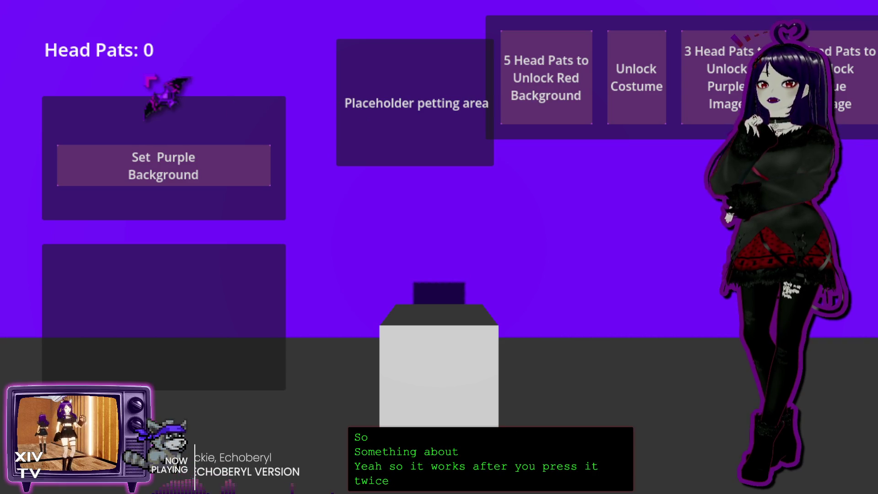
key("alt+F4")
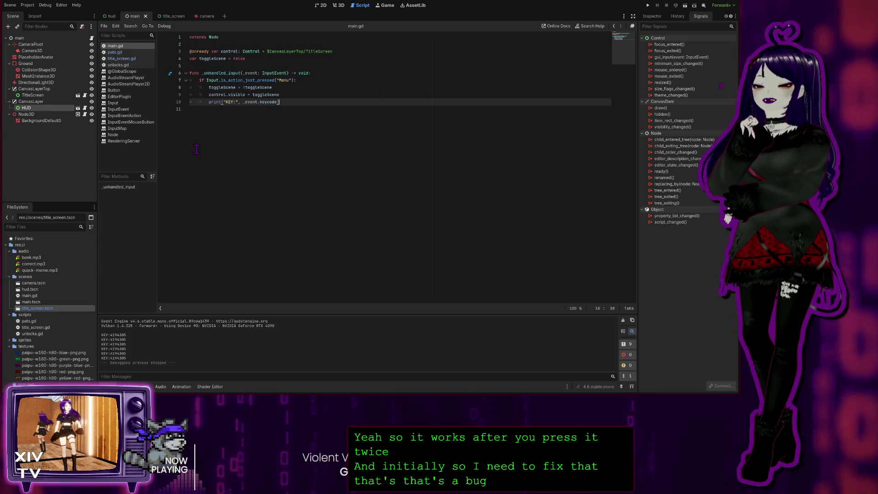
Open the _unhandled_input help page from the gutter arrow in main.gd
left_click(206, 122)
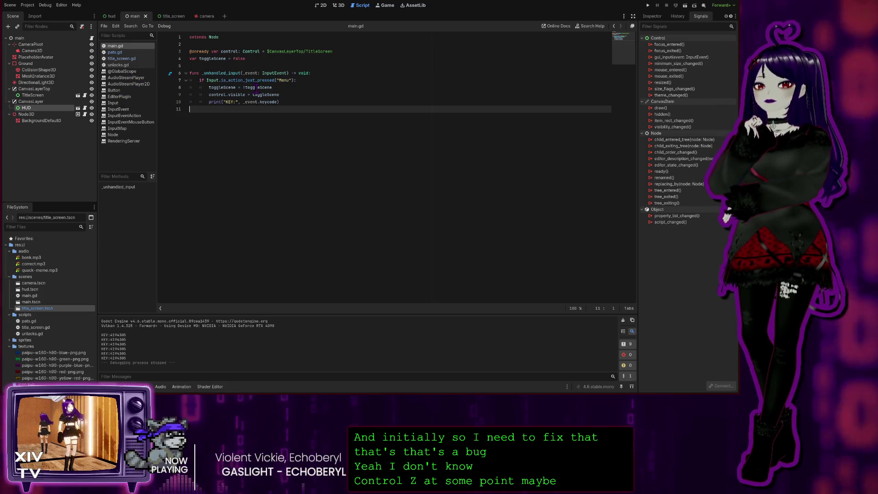
left_click(170, 74)
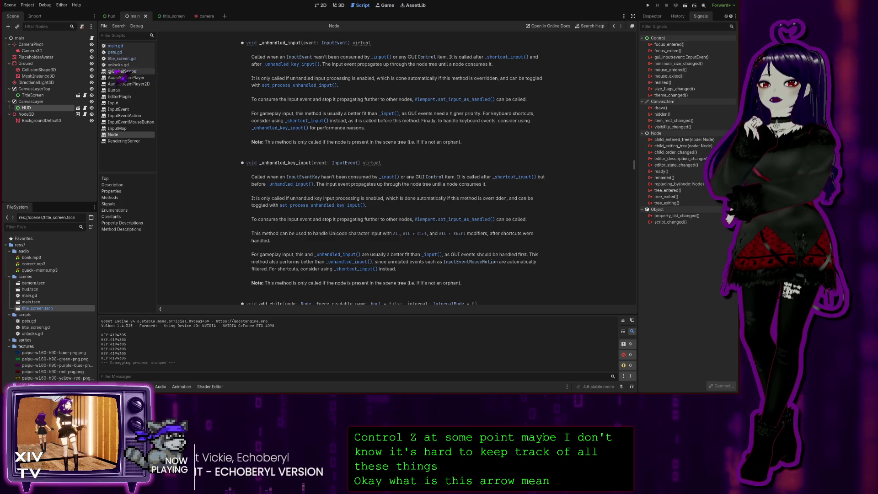
Look over title_screen.gd and unlocks.gd, then return to line 1 of main.gd
left_click(122, 58)
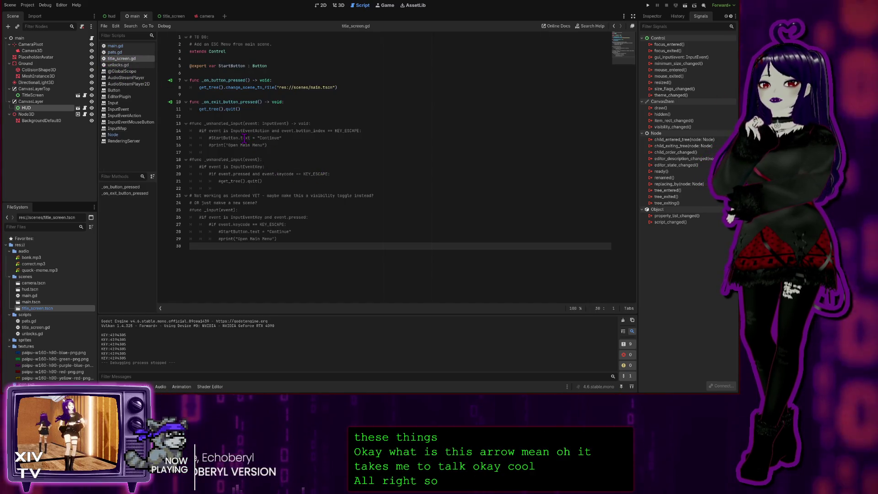
left_click(125, 65)
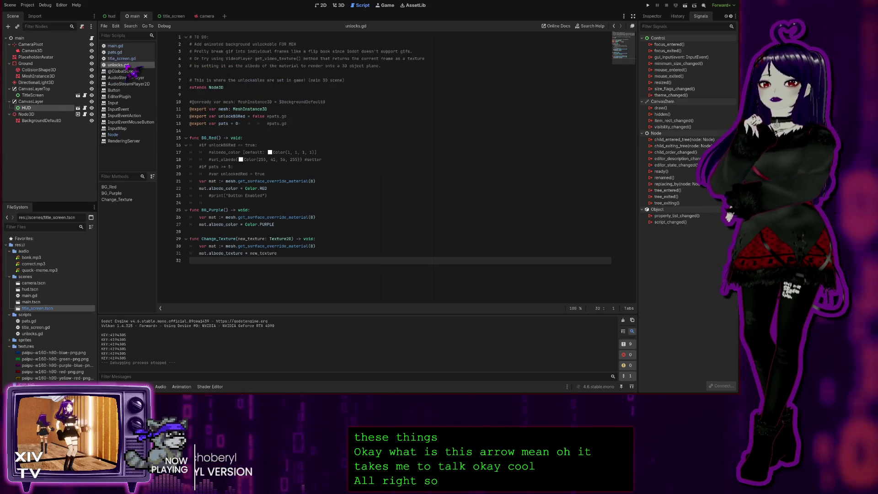
left_click(128, 46)
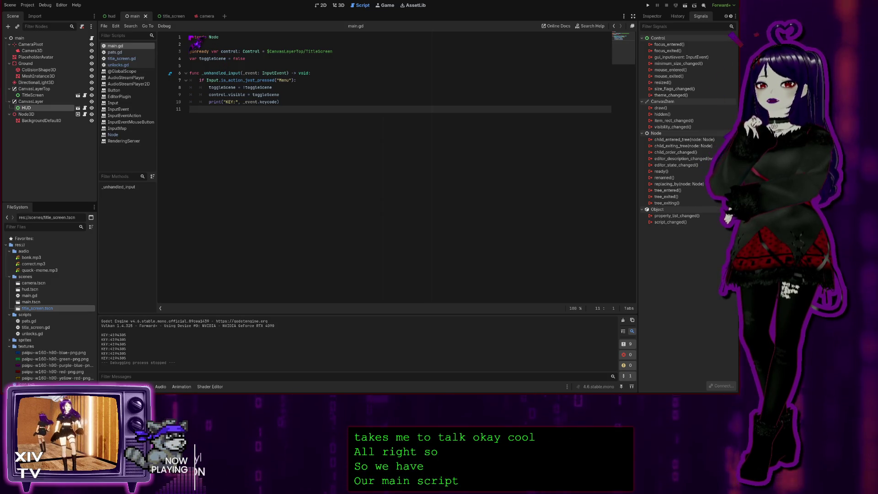
left_click(190, 37)
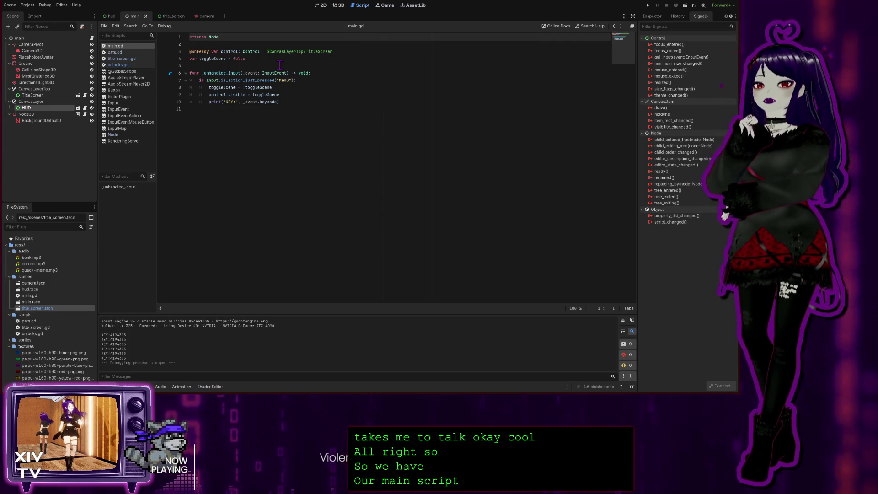
left_click(279, 65)
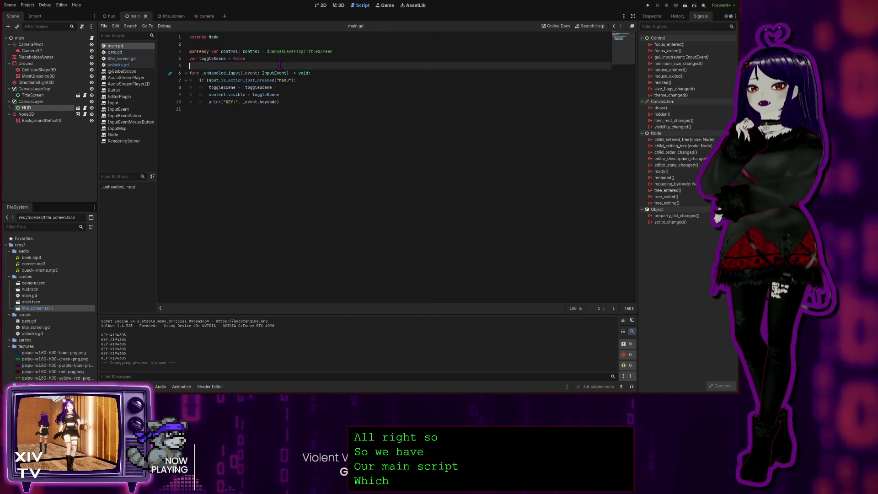
key("Up")
key("Up")
key("Up")
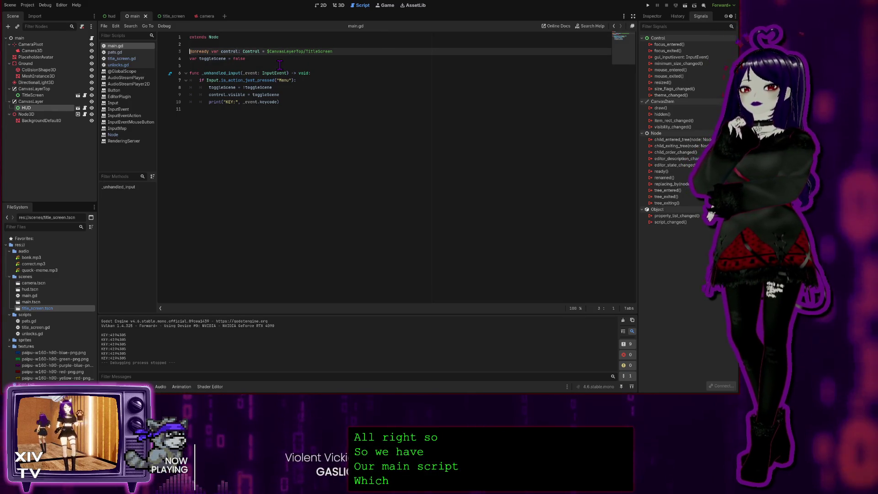
Insert a '# Toggles the Menu' comment line above extends Node
key("Return")
key("Up")
type("#")
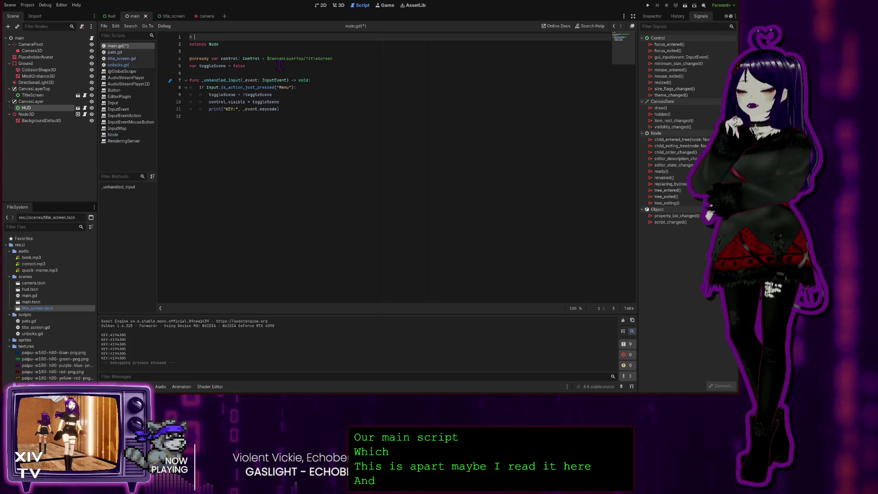
type(" T")
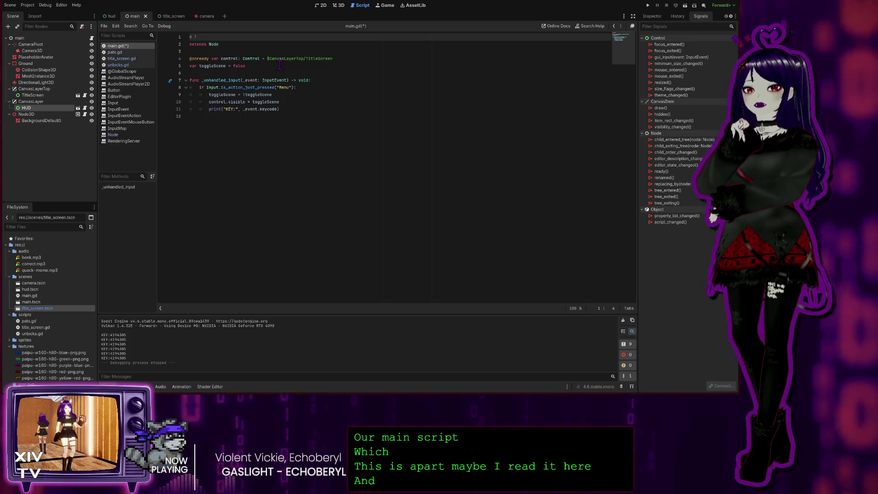
type("oggles the ")
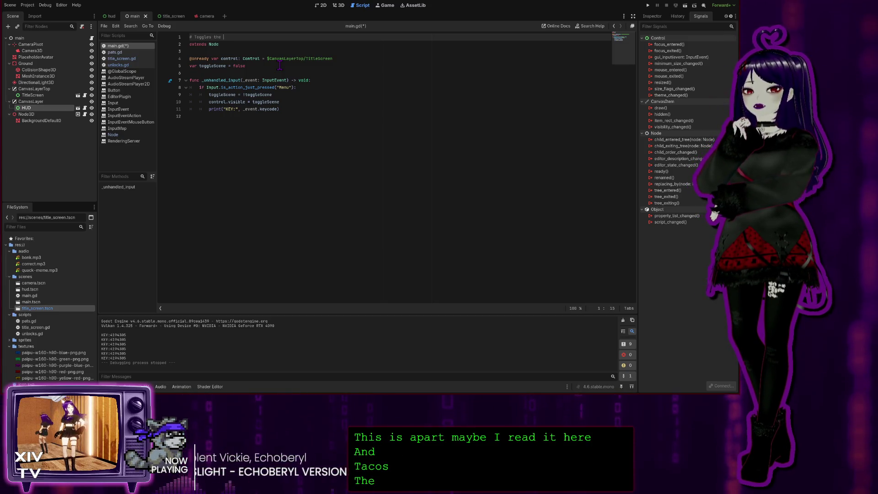
type("Menu")
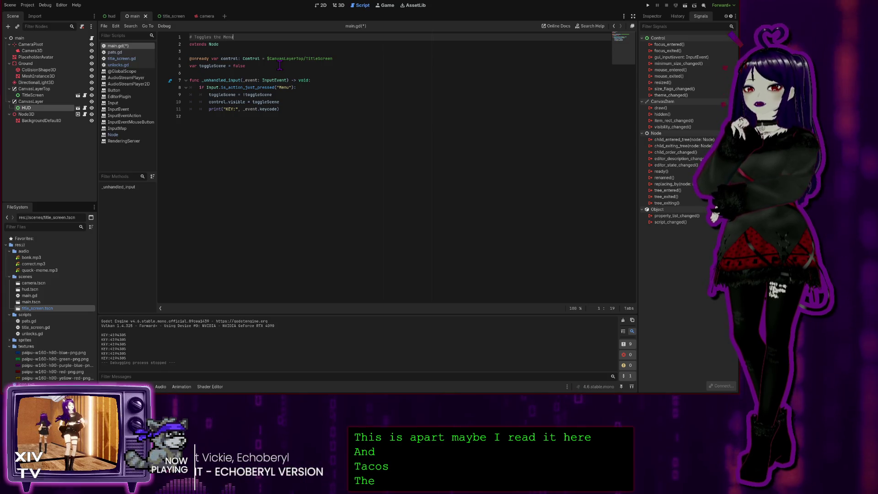